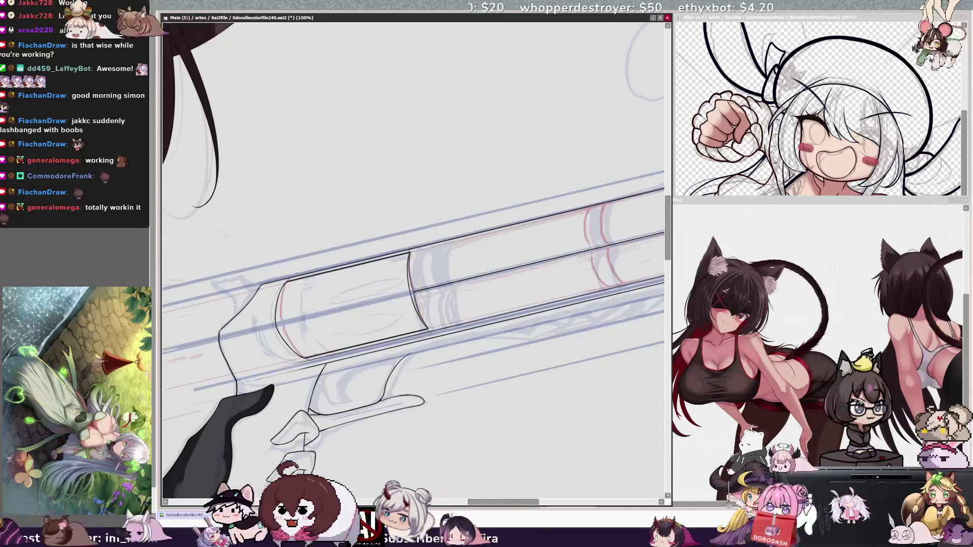
Step: Rotate the canvas to angle the barrel, then ink its long outlines along the sketch
key(Delete)
key(Delete)
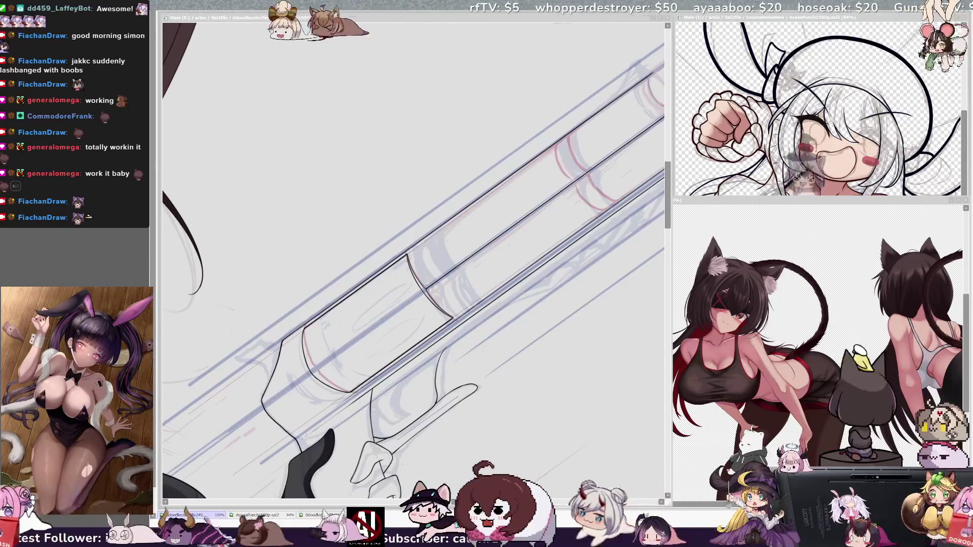
click(494, 503)
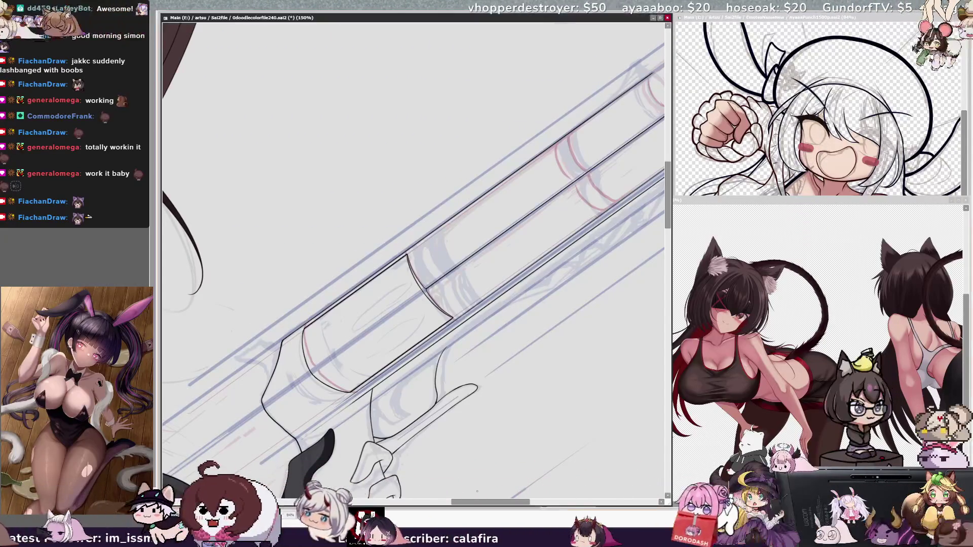
Step: Mirror-check the inked barrel, trigger guard and fingers, then zoom out to 100%
key(h)
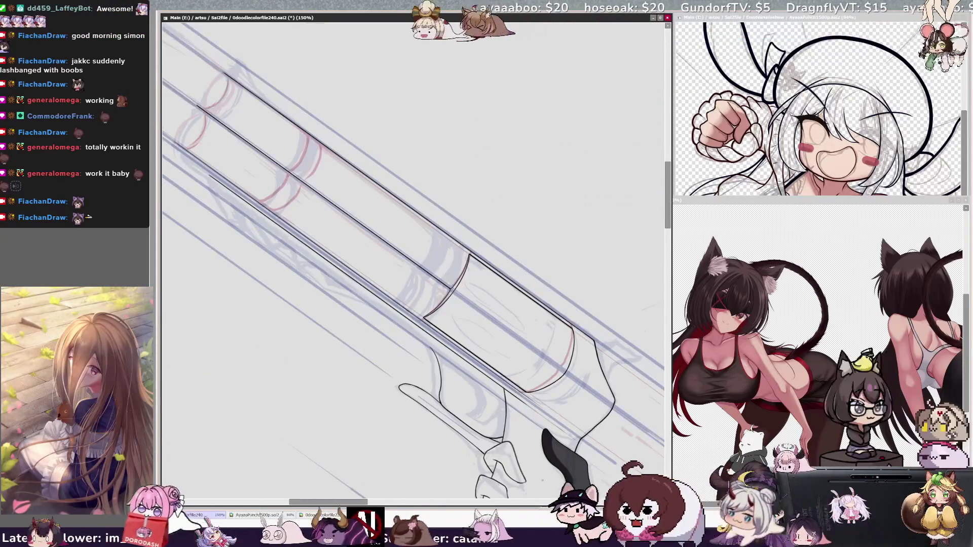
key(h)
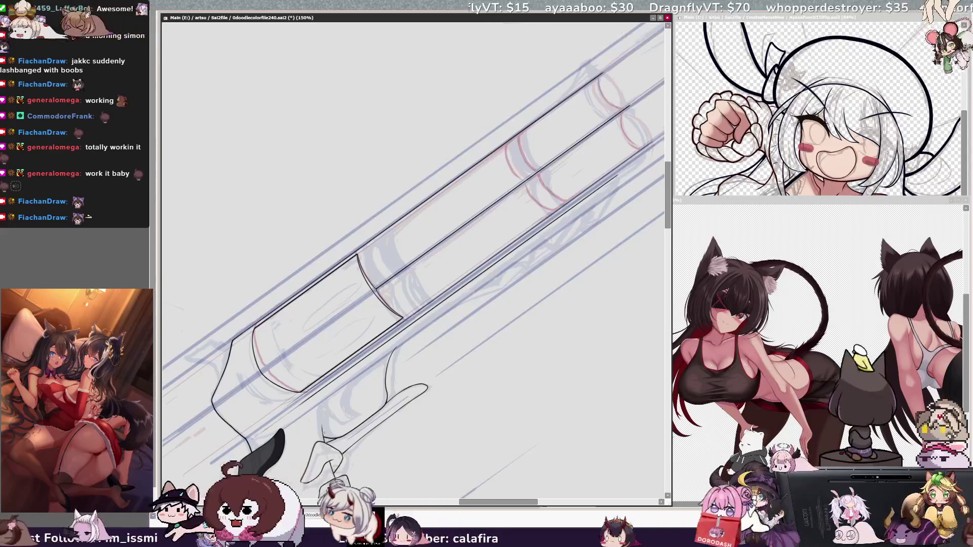
key(h)
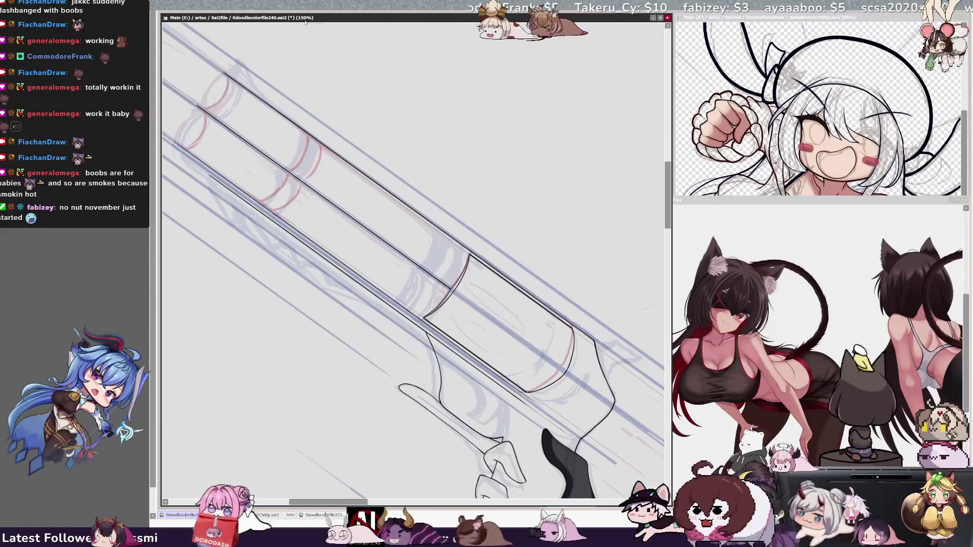
key(ctrl+minus)
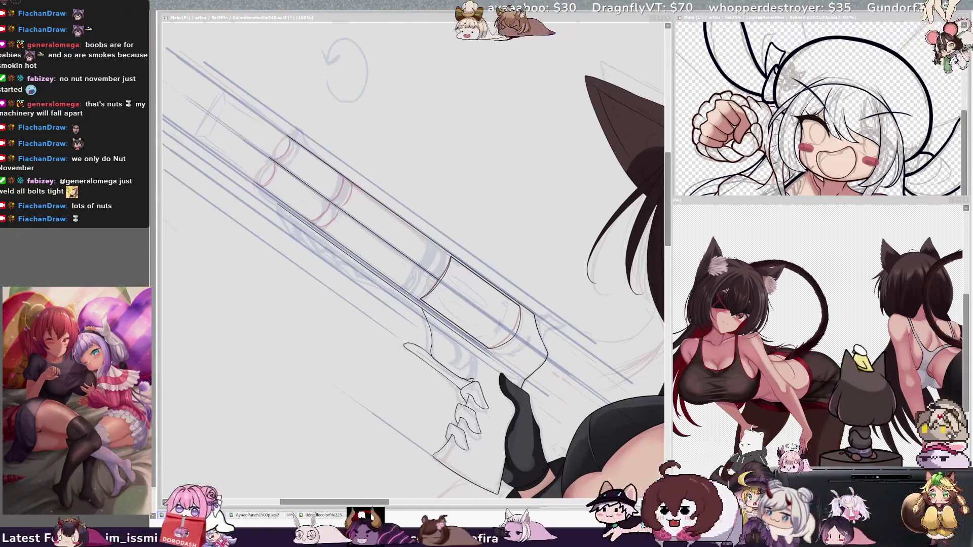
Step: Return to SAI and rotate the canvas until the revolver lies horizontal
key(alt+Tab)
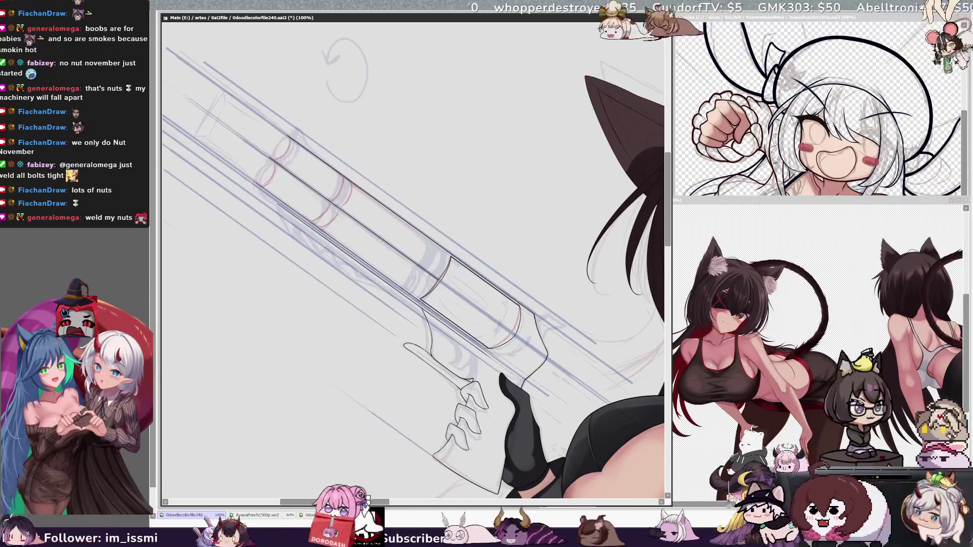
key(alt+Tab)
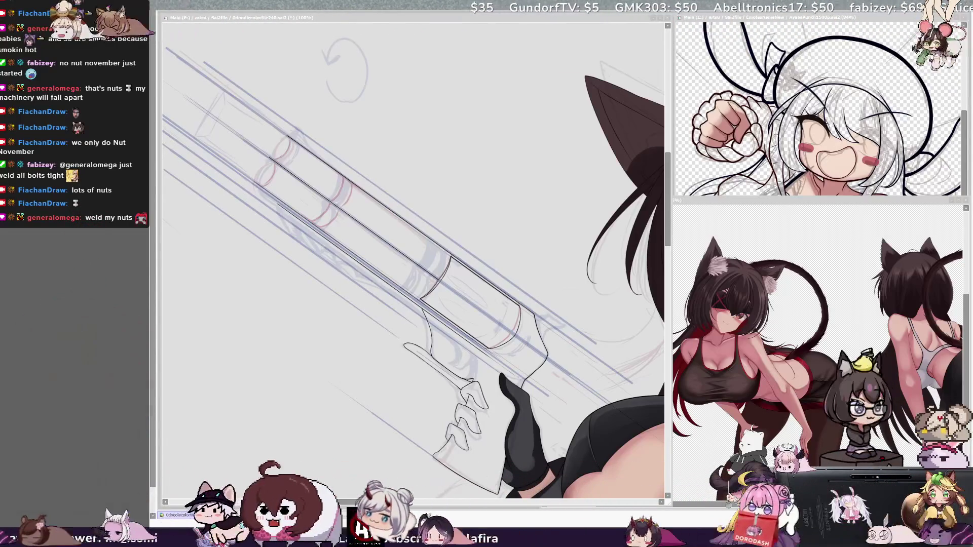
key(alt+Tab)
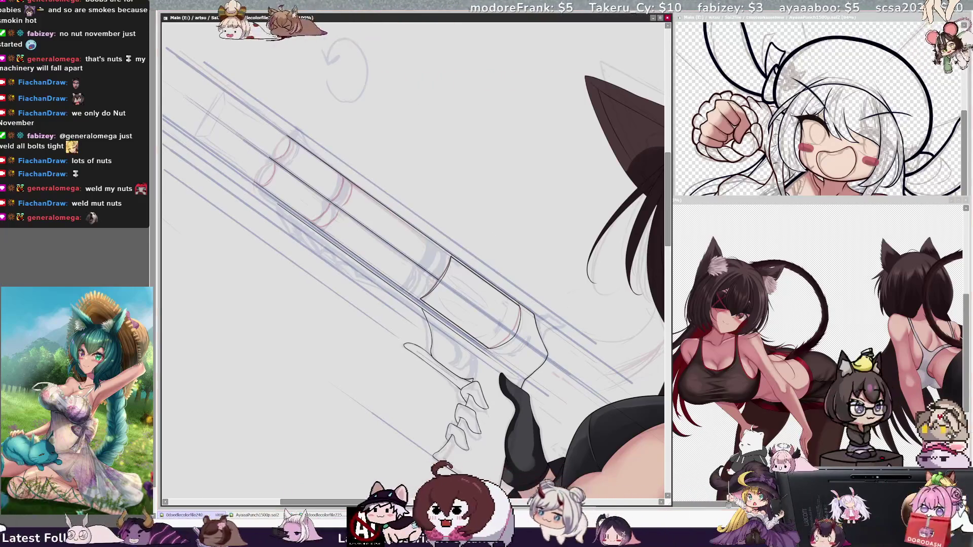
key(Delete)
key(Delete)
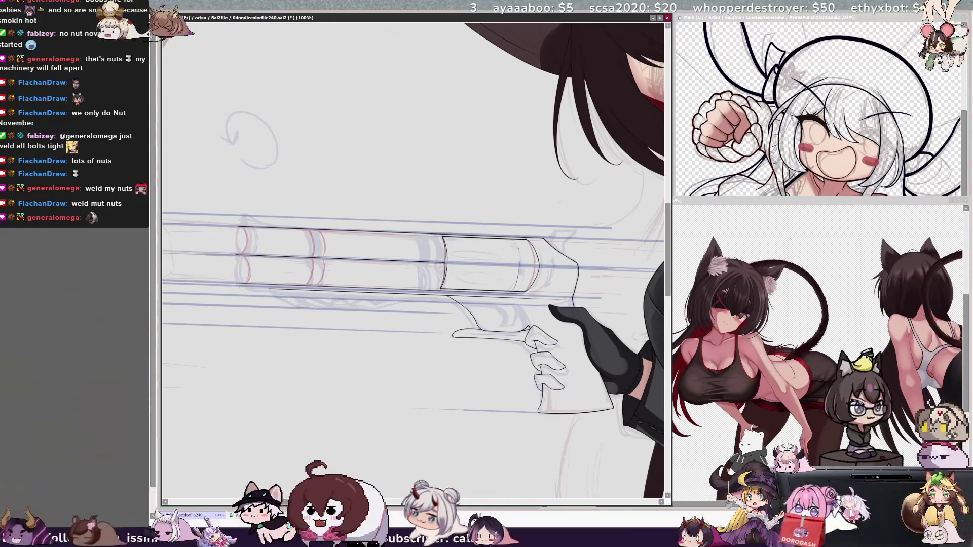
Step: Zoom in on the cylinder, mirror-check it, ink a curved line, and turn the gun vertical
scroll(413, 260, right, 5)
key(ctrl+plus)
key(ctrl+plus)
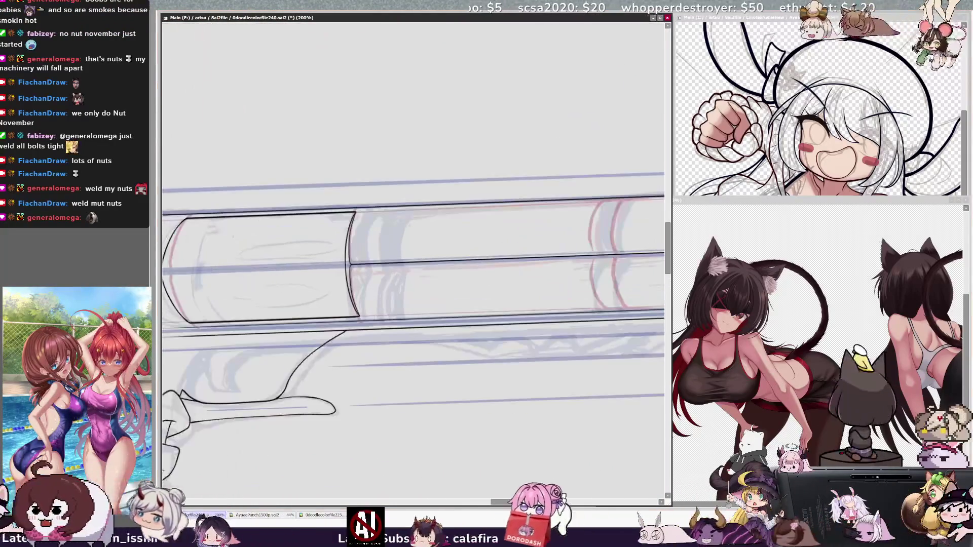
scroll(413, 261, left, 5)
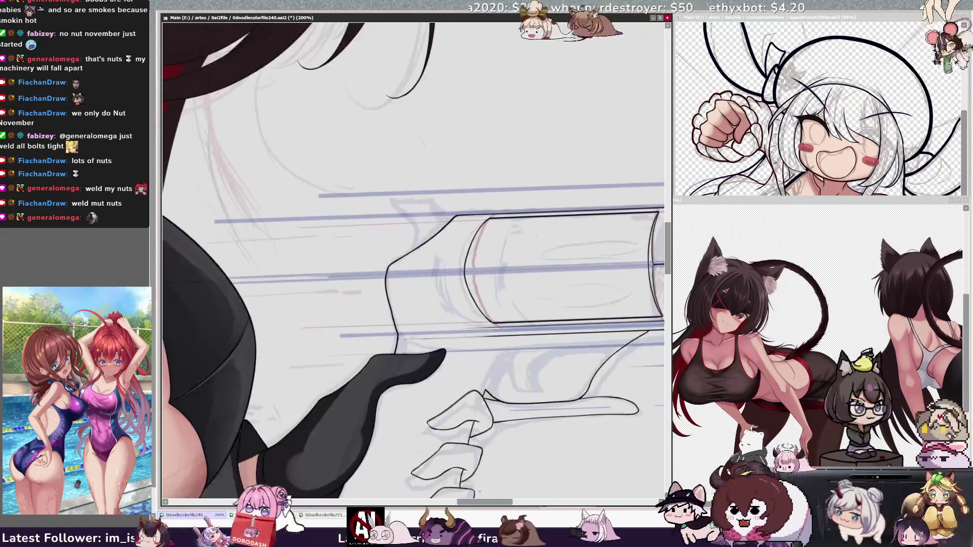
scroll(413, 261, right, 3)
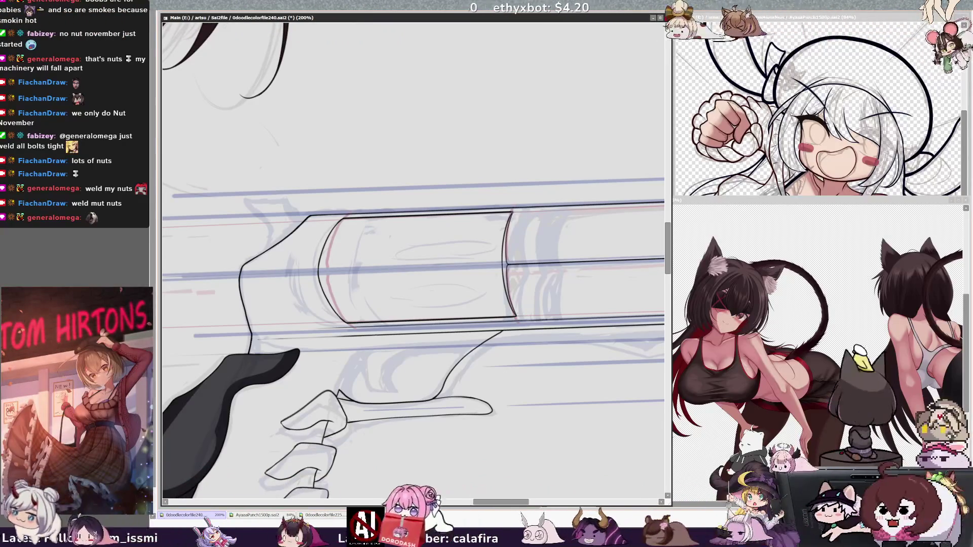
key(h)
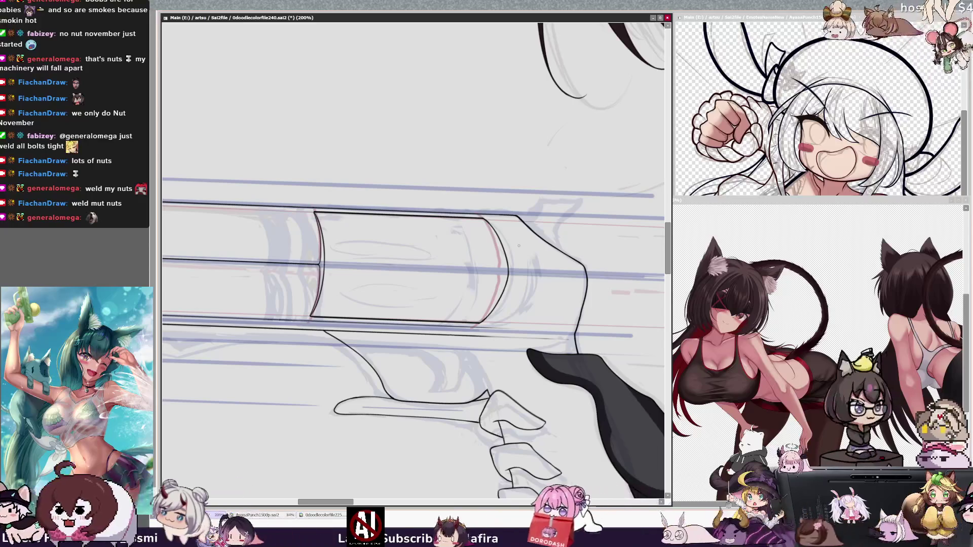
key(h)
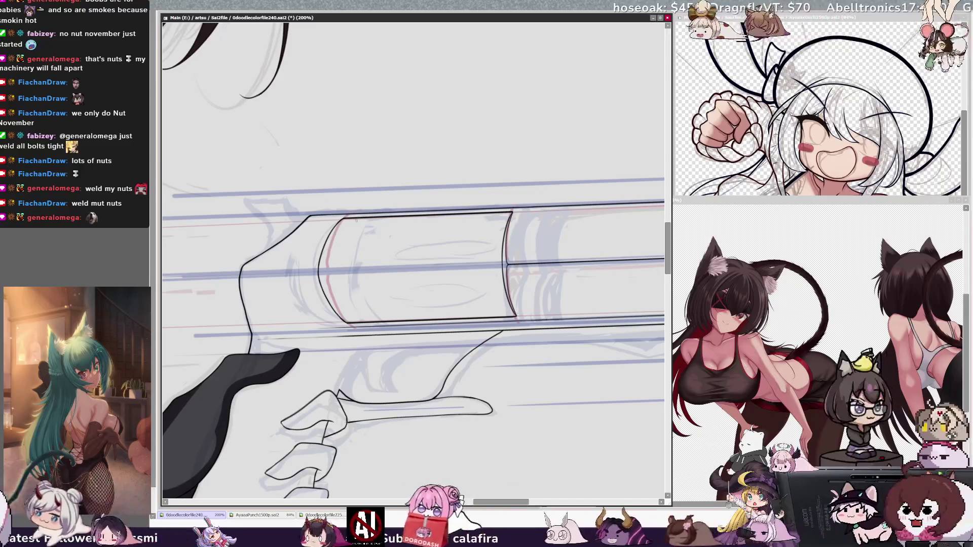
drag(361, 219, 347, 323)
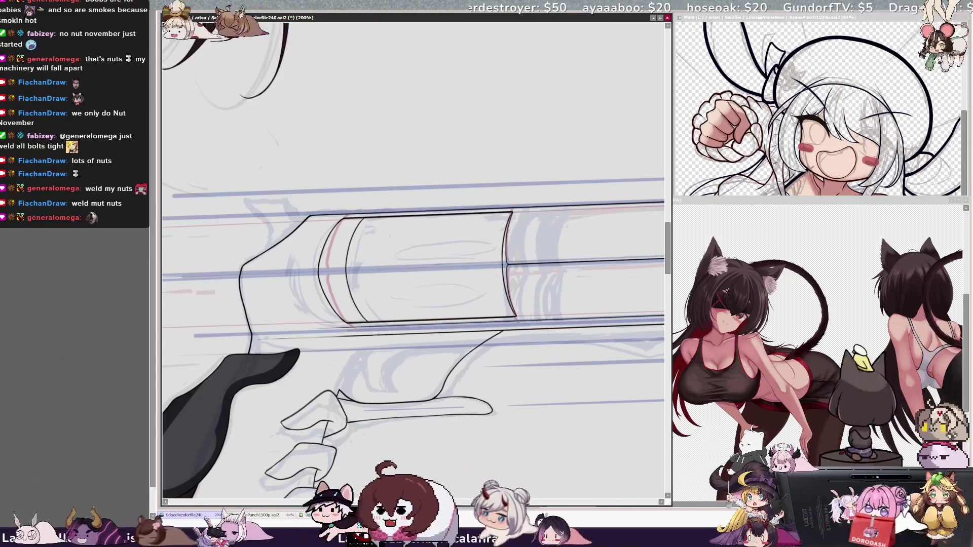
ctrl+shift+click(376, 247)
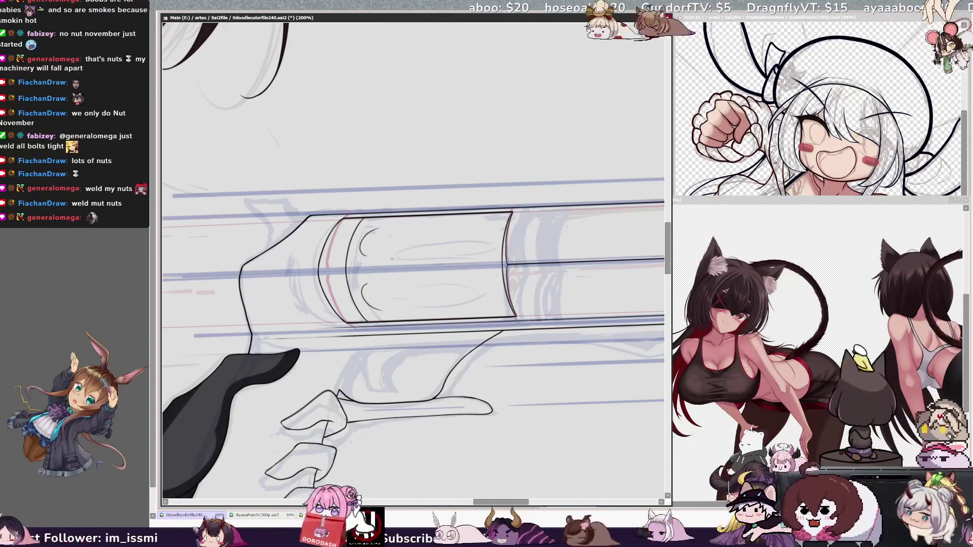
mouse_move(532, 159)
mouse_down()
mouse_move(542, 131)
mouse_move(469, 55)
mouse_move(291, 50)
mouse_move(308, 14)
mouse_up()
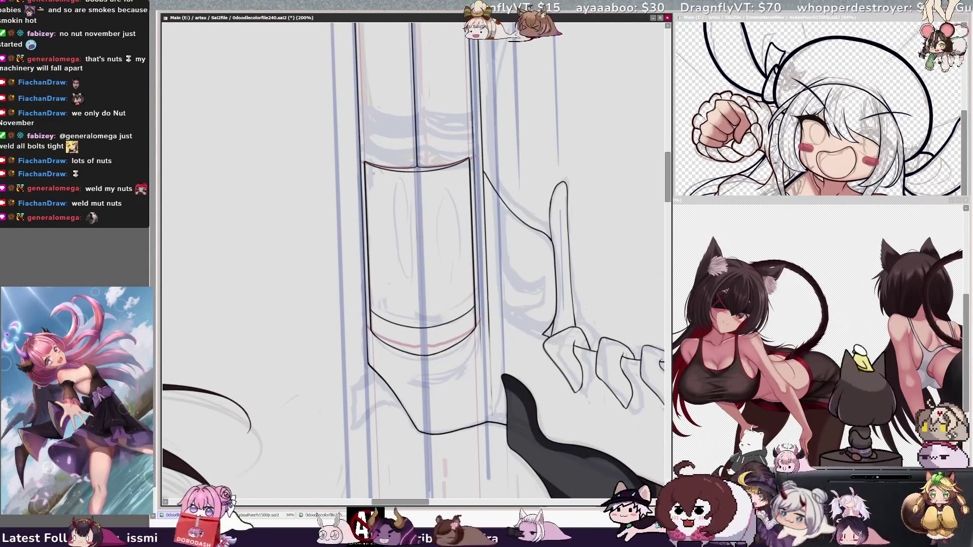
Step: Ink two U-shaped flute outlines and a vertical line inside the cylinder
mouse_move(374, 223)
mouse_down()
mouse_move(376, 250)
mouse_move(412, 311)
mouse_up()
mouse_move(465, 263)
mouse_down()
mouse_move(464, 296)
mouse_move(435, 314)
mouse_up()
mouse_move(415, 173)
mouse_down()
mouse_move(411, 312)
mouse_move(433, 311)
mouse_up()
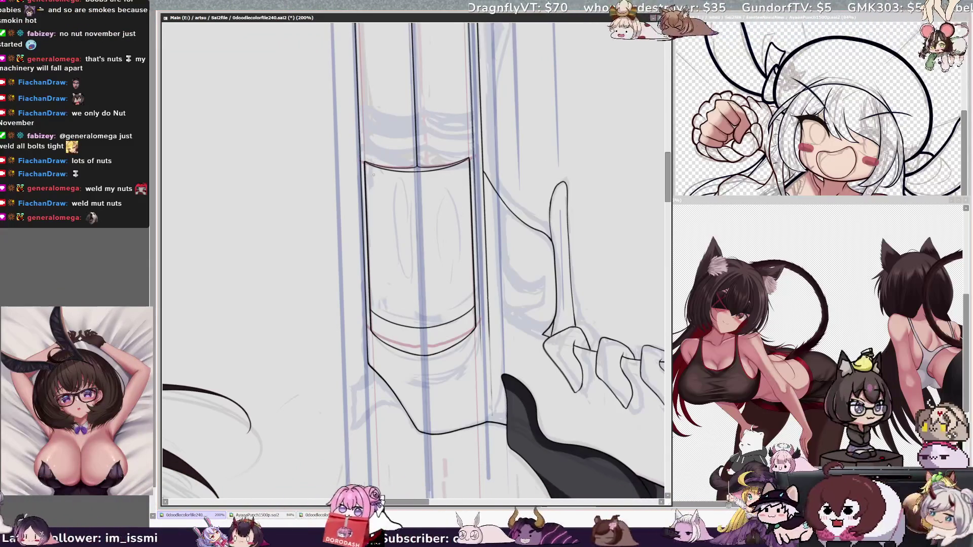
drag(406, 315, 410, 190)
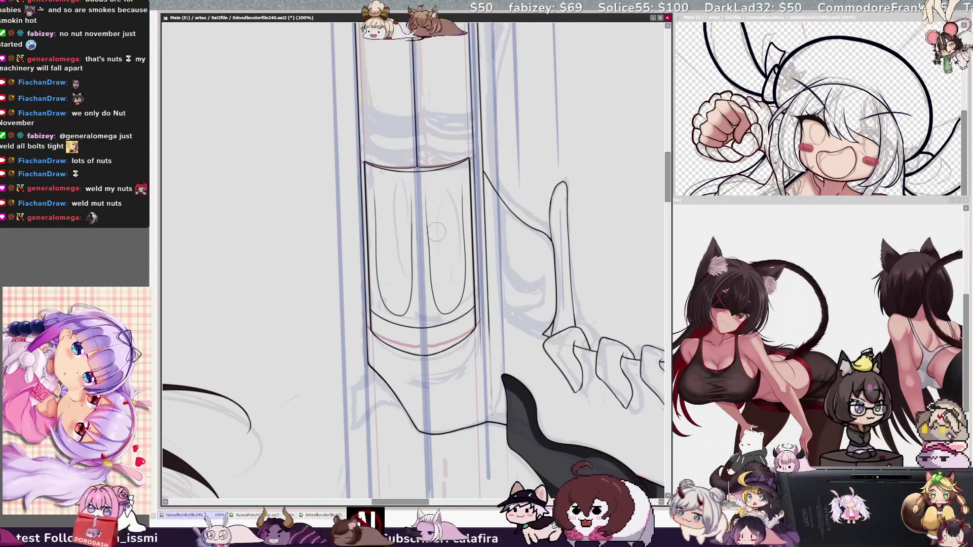
key(End)
key(End)
key(End)
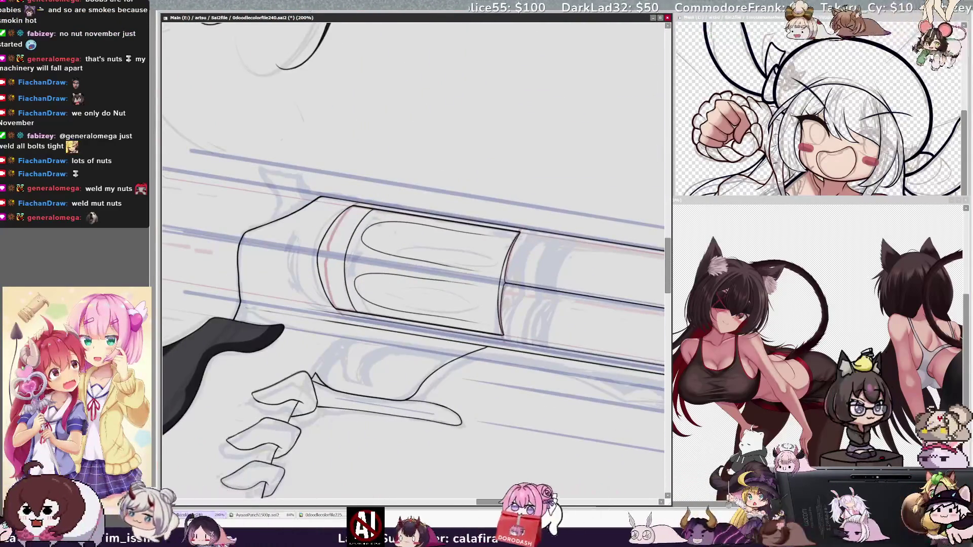
key(Delete)
key(Delete)
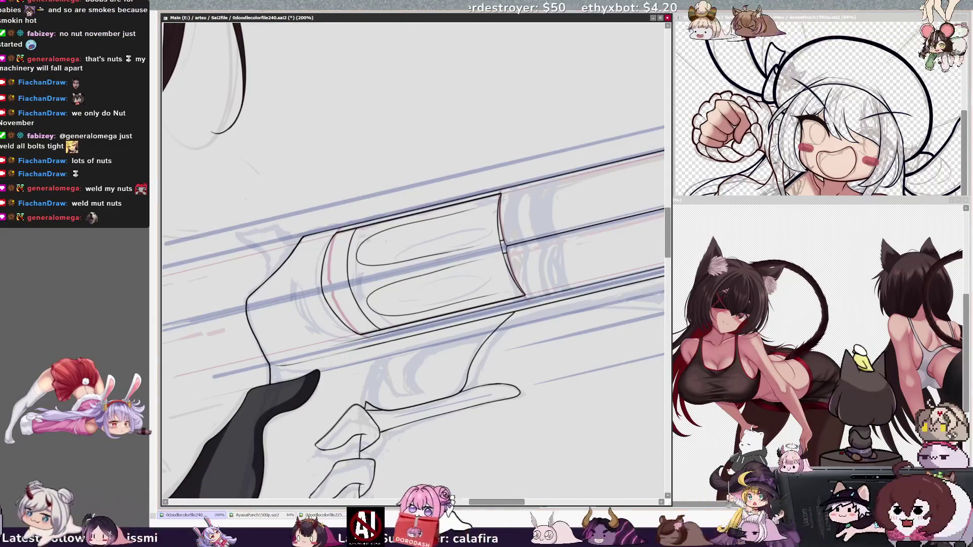
key(minus)
drag(517, 502, 536, 502)
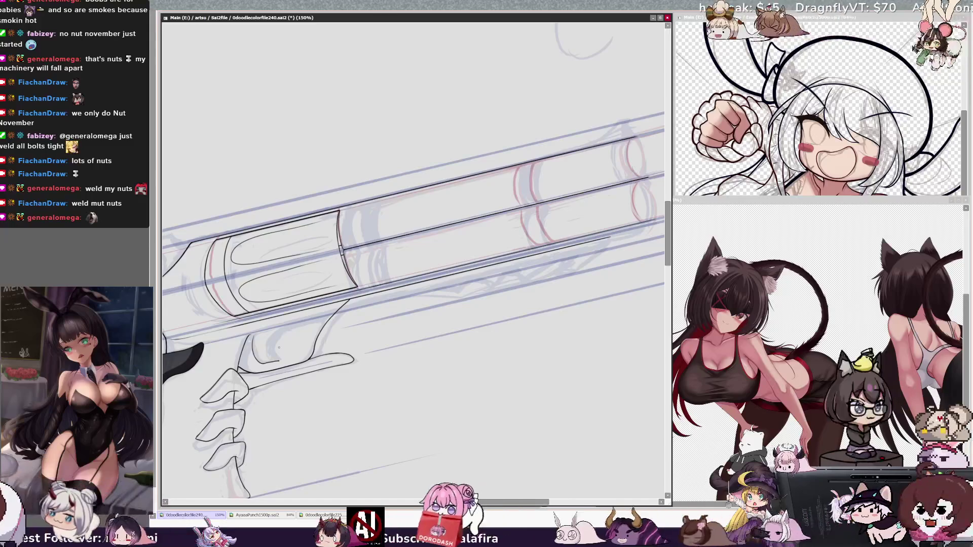
key(h)
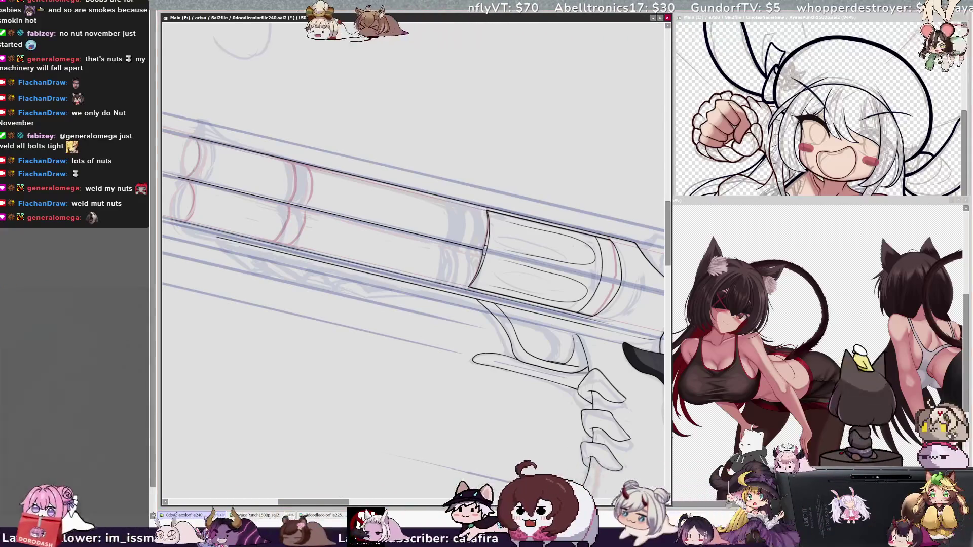
key(End)
key(End)
key(End)
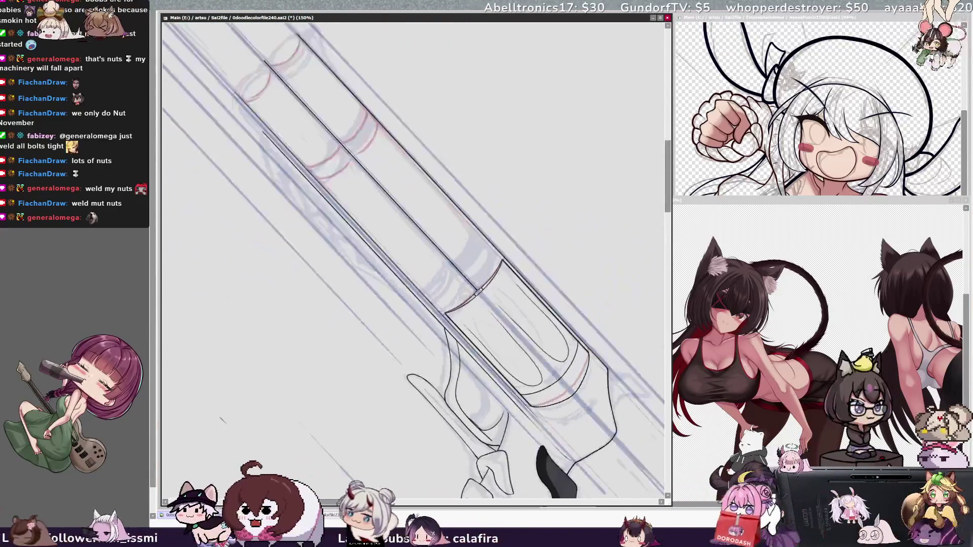
Step: Add a short ink stroke near the hand, mirror-check it, and zoom out to 75%
scroll(413, 261, down, 4)
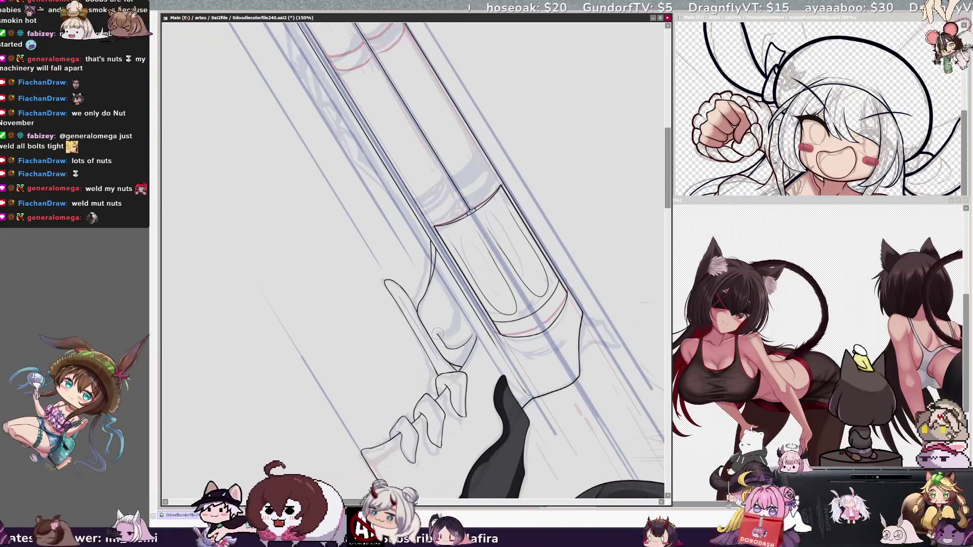
drag(440, 338, 430, 322)
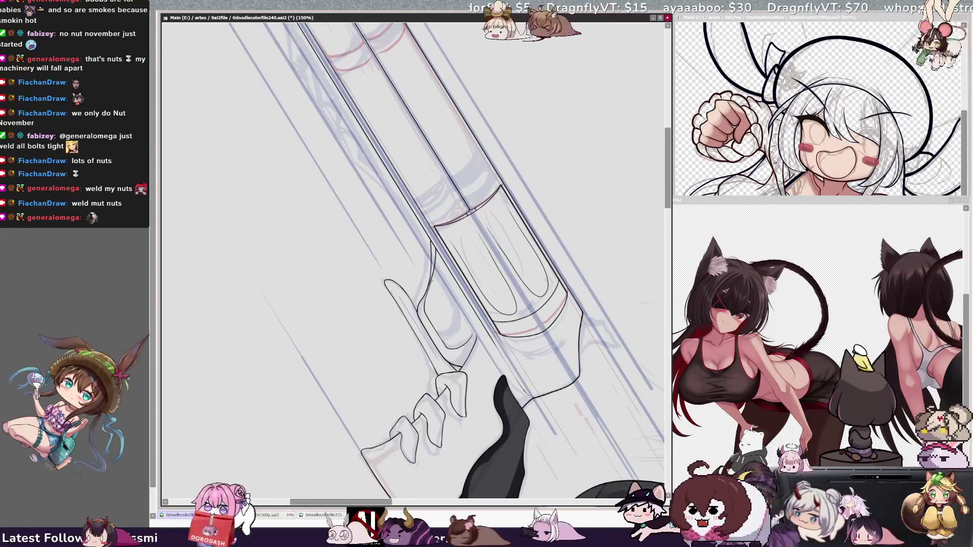
key(h)
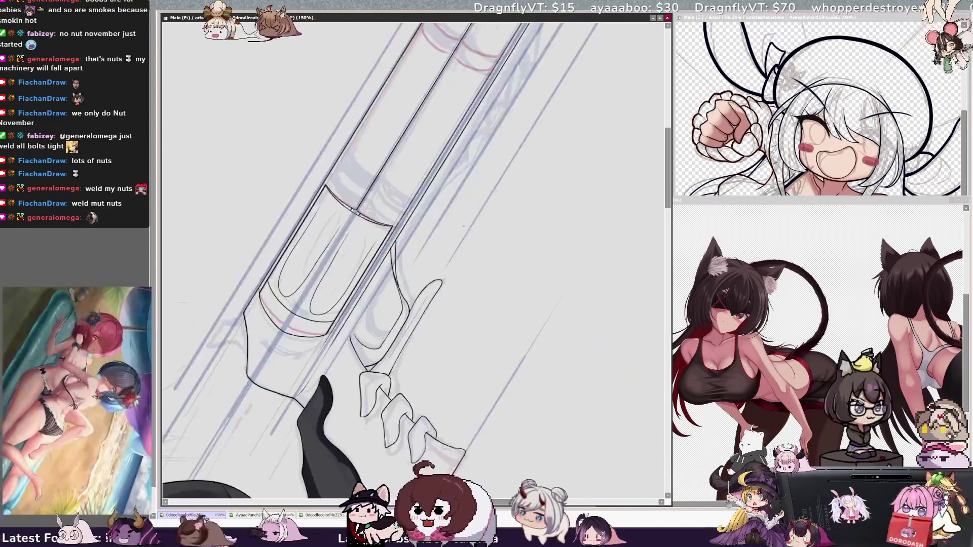
key(h)
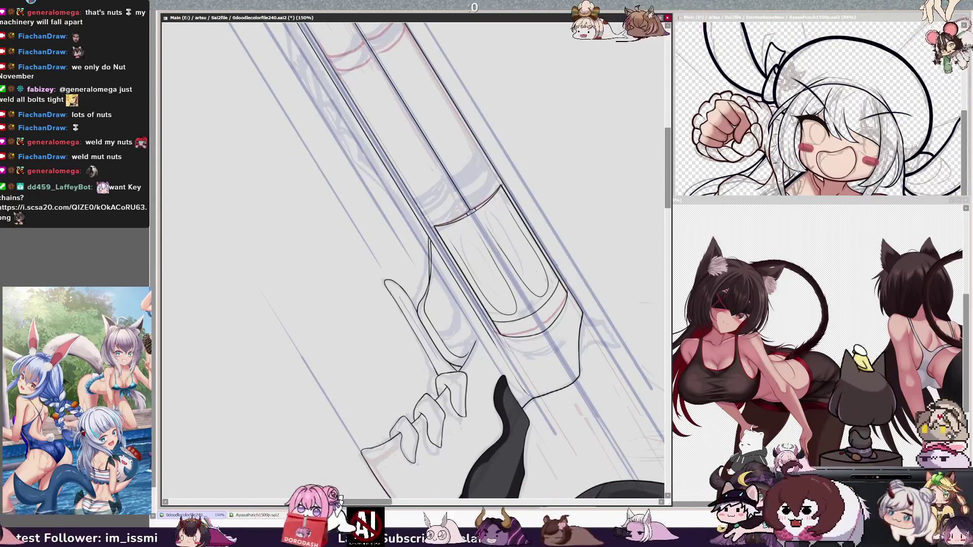
key(minus)
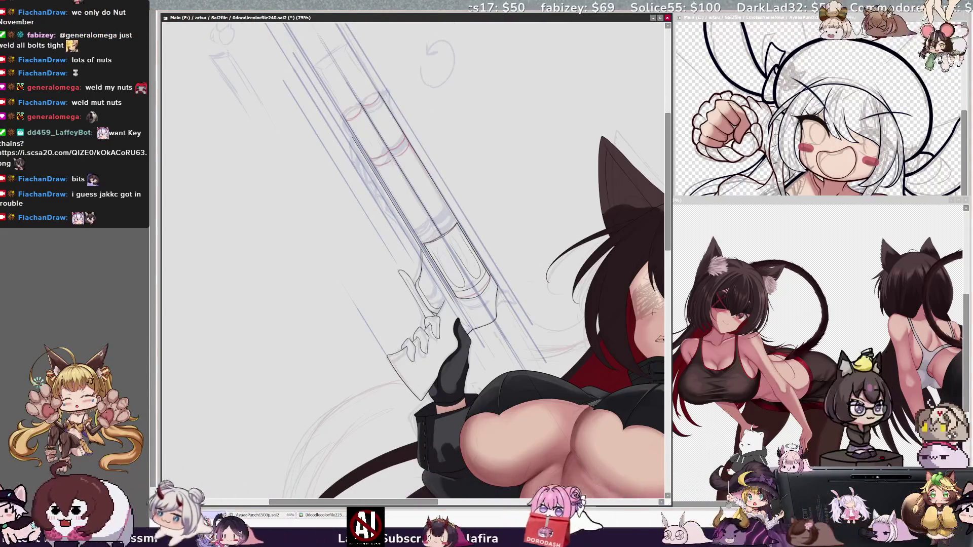
key(ctrl+plus)
key(h)
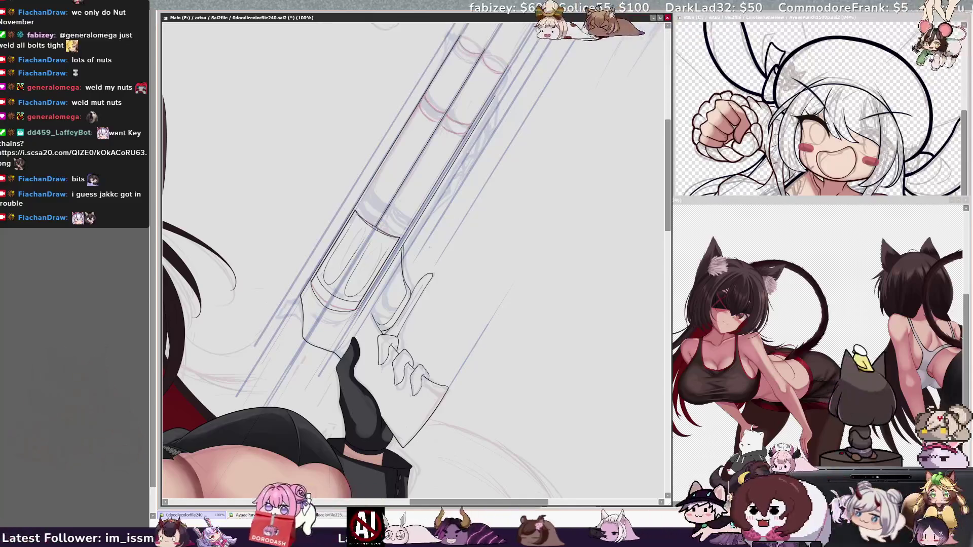
key(h)
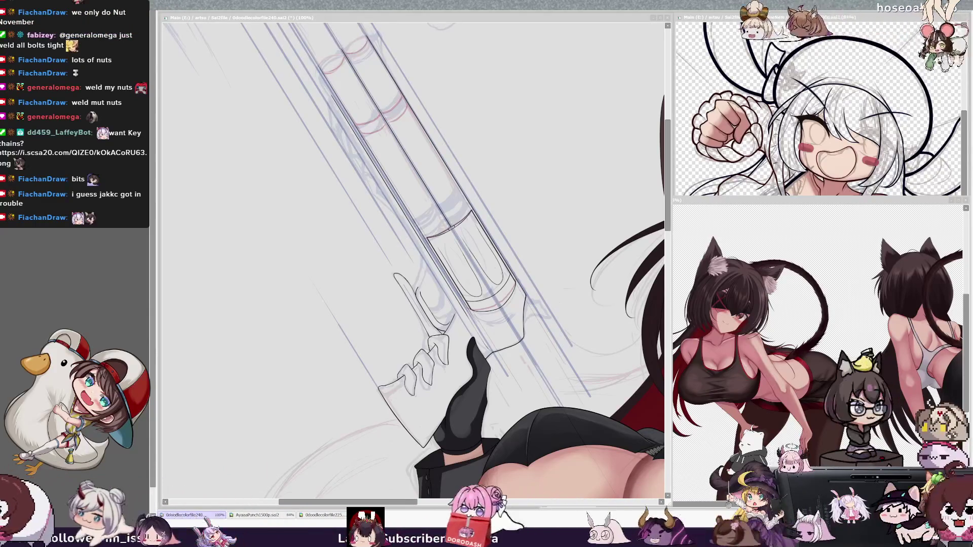
key(ctrl+Tab)
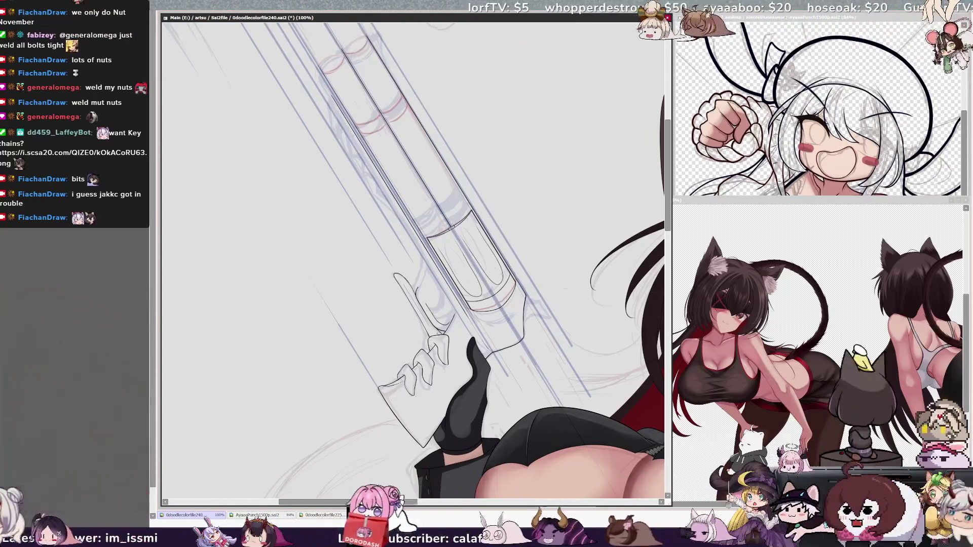
key(Delete)
key(Delete)
key(Delete)
key(Page_Up)
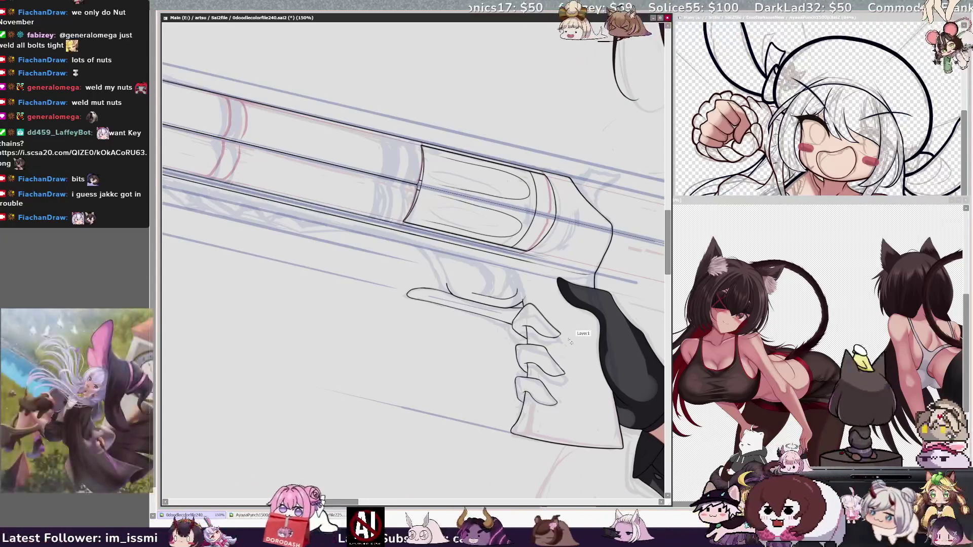
Step: Ink the grip's lower edge, the line through the fingers, and the trigger guard front
key(h)
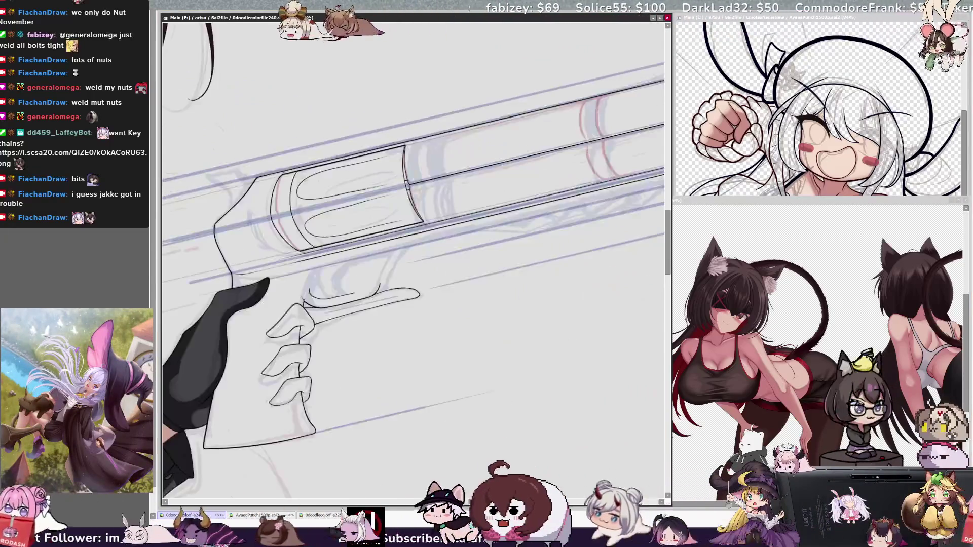
drag(298, 376, 310, 434)
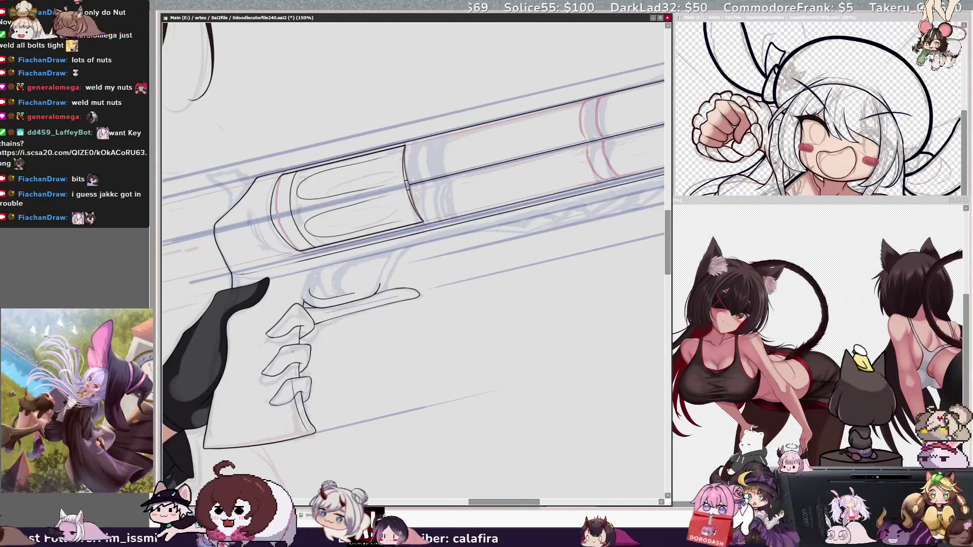
drag(299, 301, 292, 409)
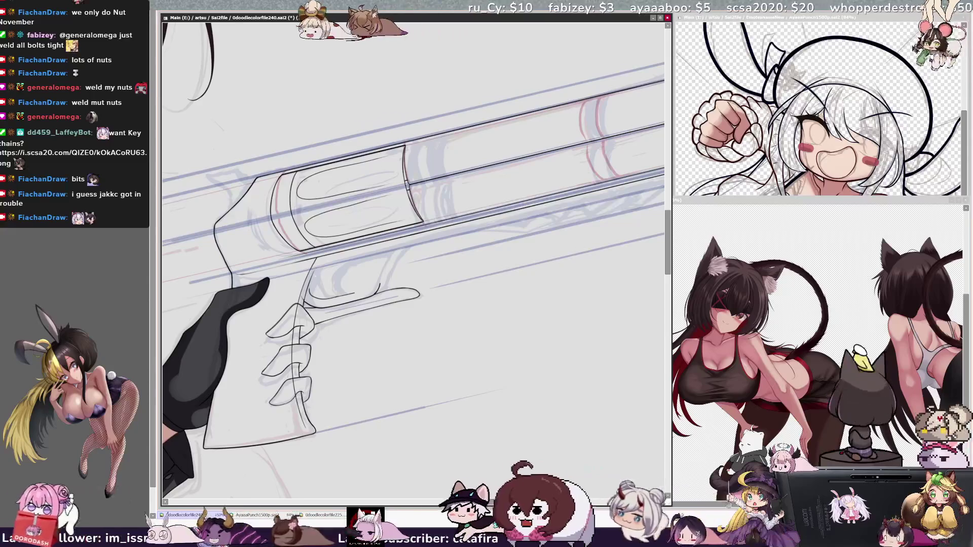
drag(305, 300, 322, 256)
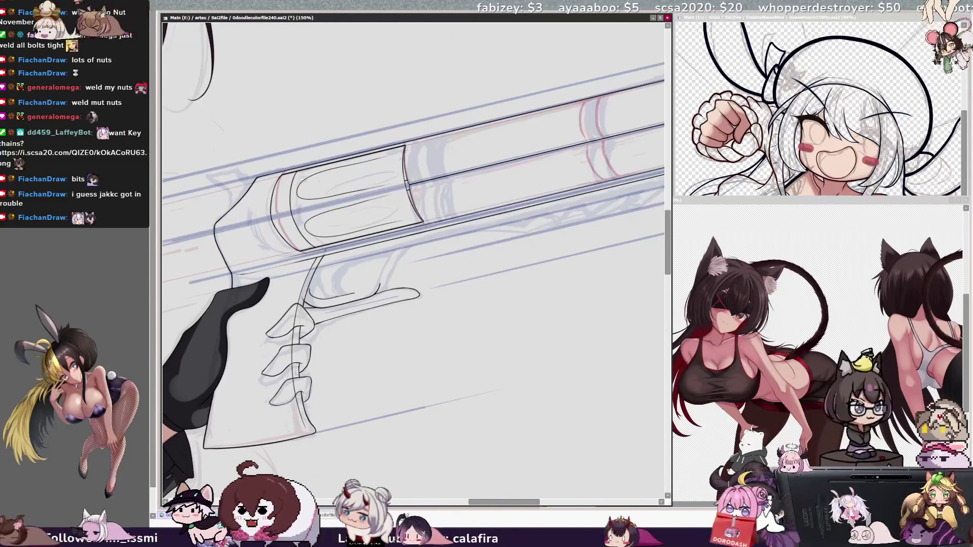
Step: Mirror-check the line art, pan right, and rotate the view so the gun points steeply upward
key(h)
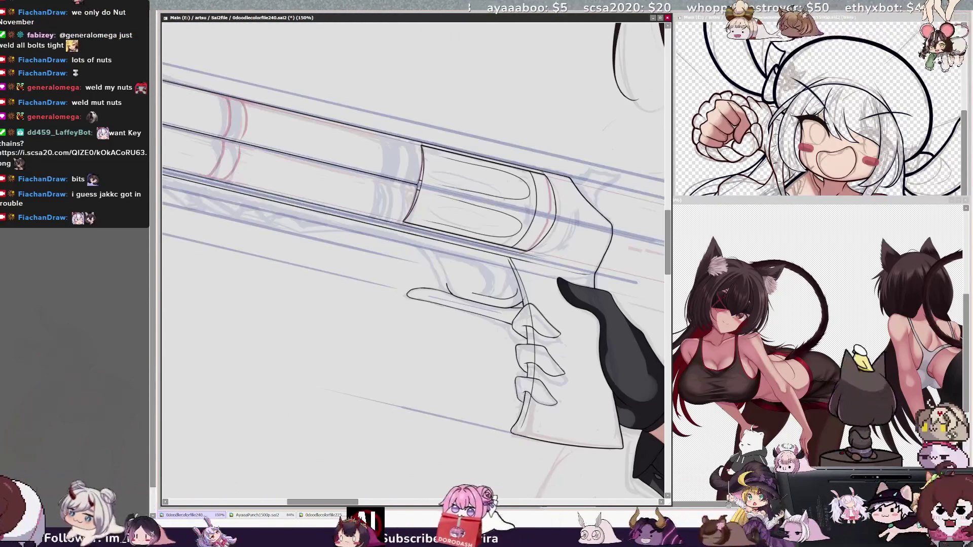
key(h)
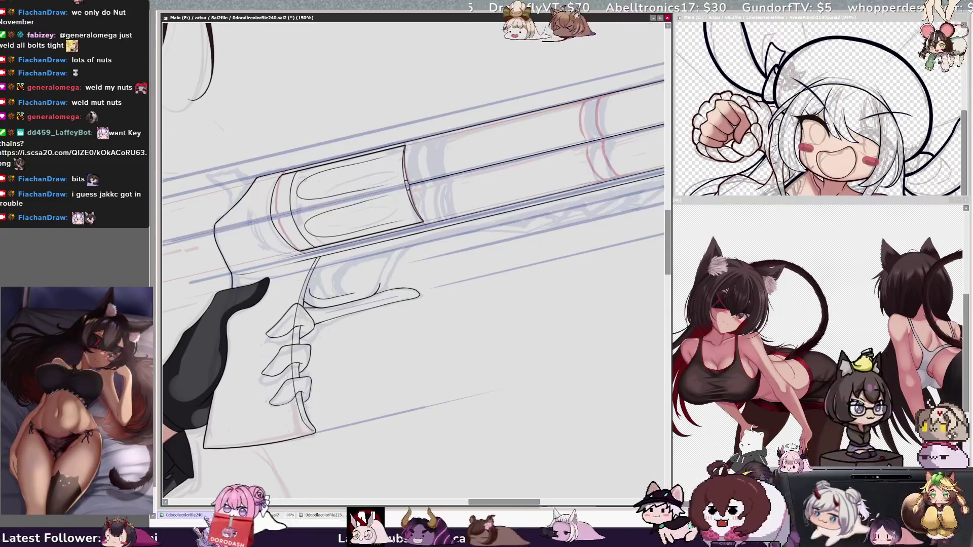
key(h)
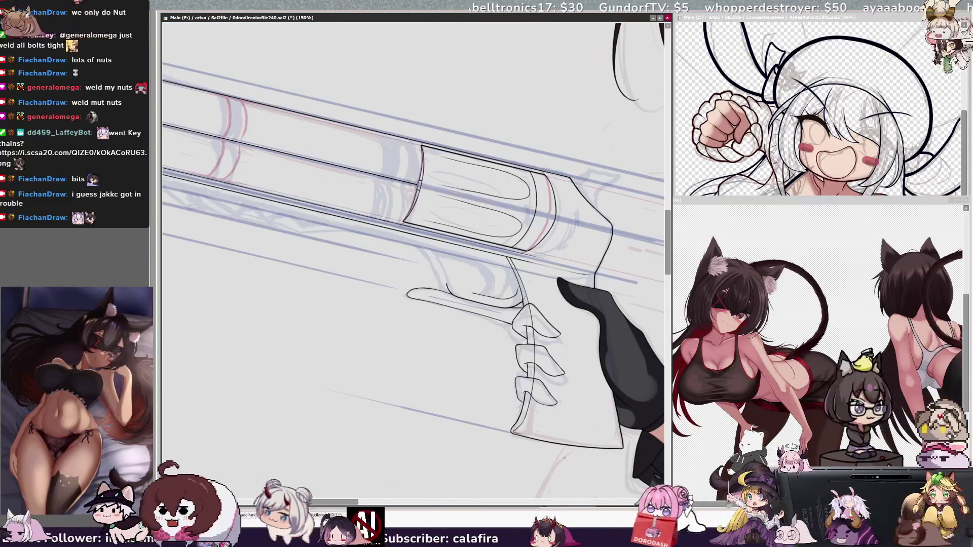
drag(568, 493, 377, 492)
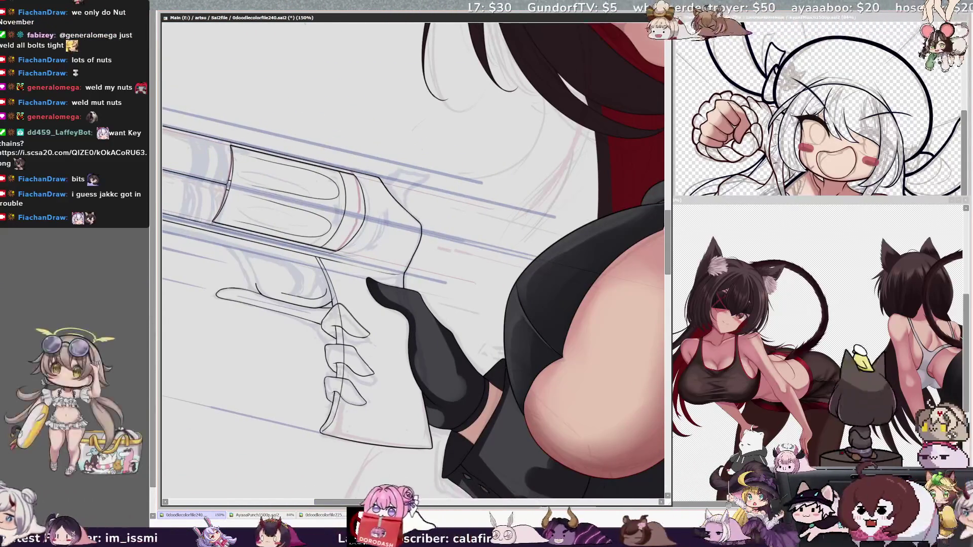
key(End)
key(End)
key(End)
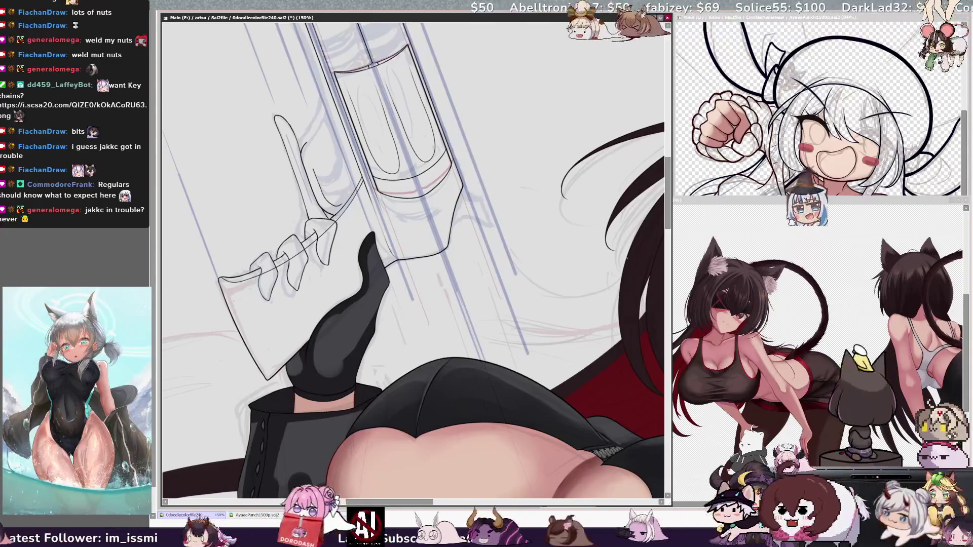
Step: Tilt the view to a diagonal and keep inking the revolver's frame and trigger guard
scroll(597, 274, up, 2)
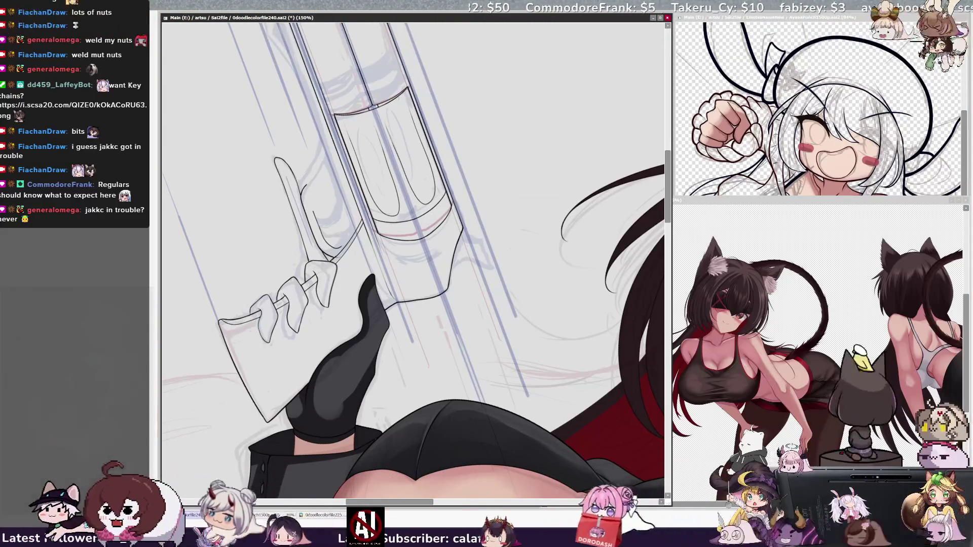
key(Delete)
key(End)
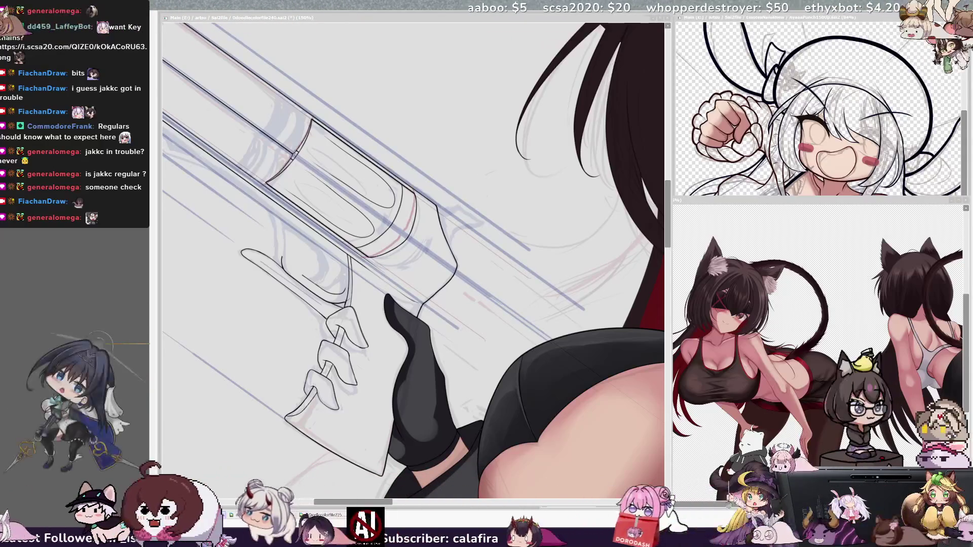
click(396, 285)
Step: Rotate the view so the revolver lies level for inking the frame and trigger guard
key(Delete)
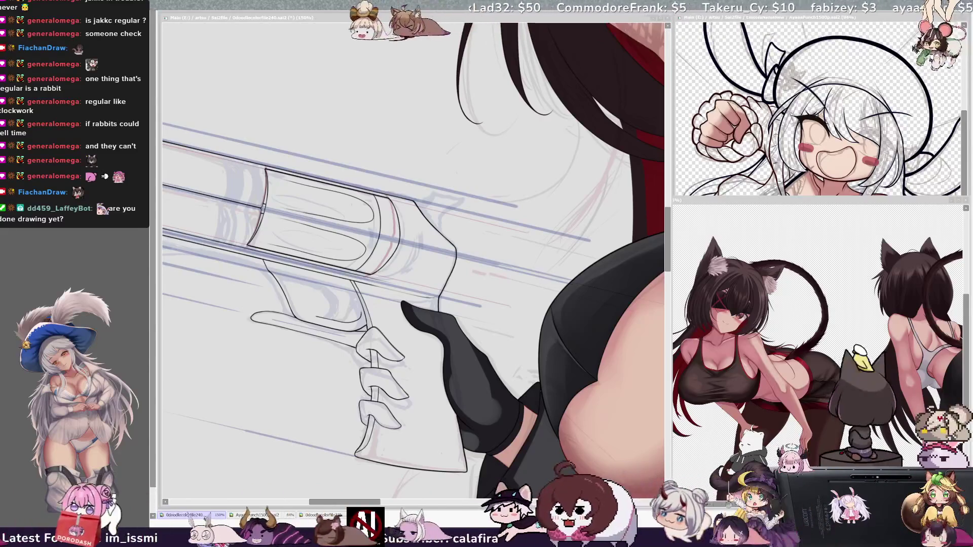
Step: Zoom out to check the whole figure, mirror-compare, then zoom to 200% on a tilted view
key(ctrl+minus)
key(ctrl+minus)
key(ctrl+plus)
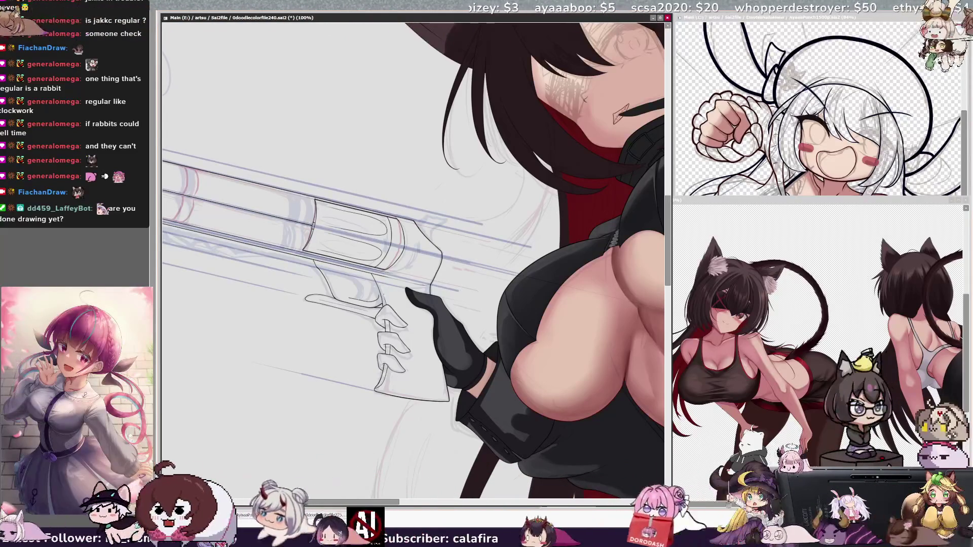
key(h)
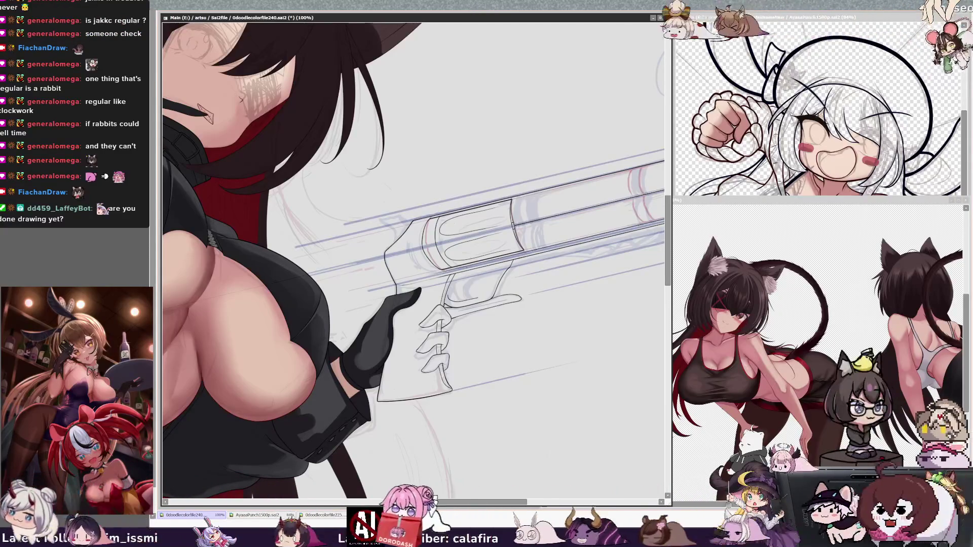
key(h)
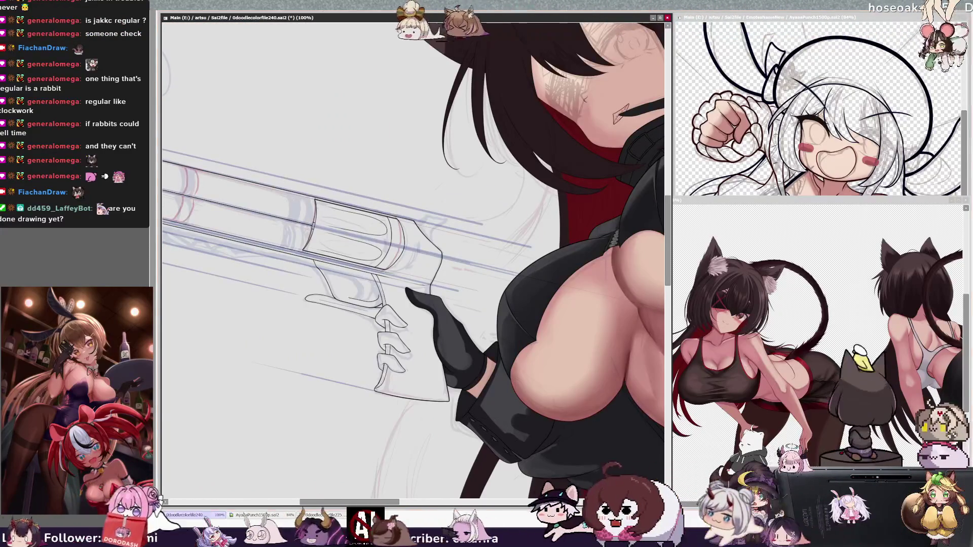
scroll(413, 261, up, 5)
key(End)
key(End)
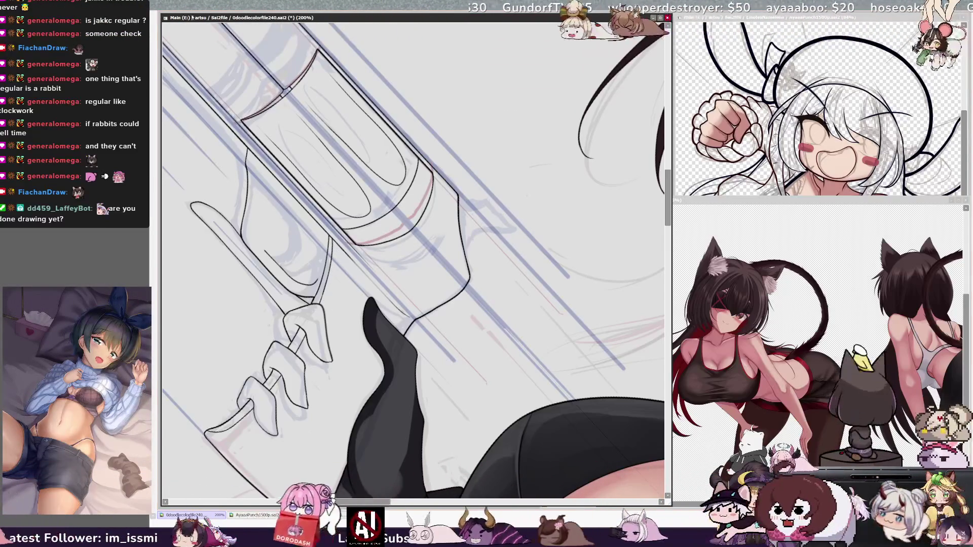
key(ctrl+minus)
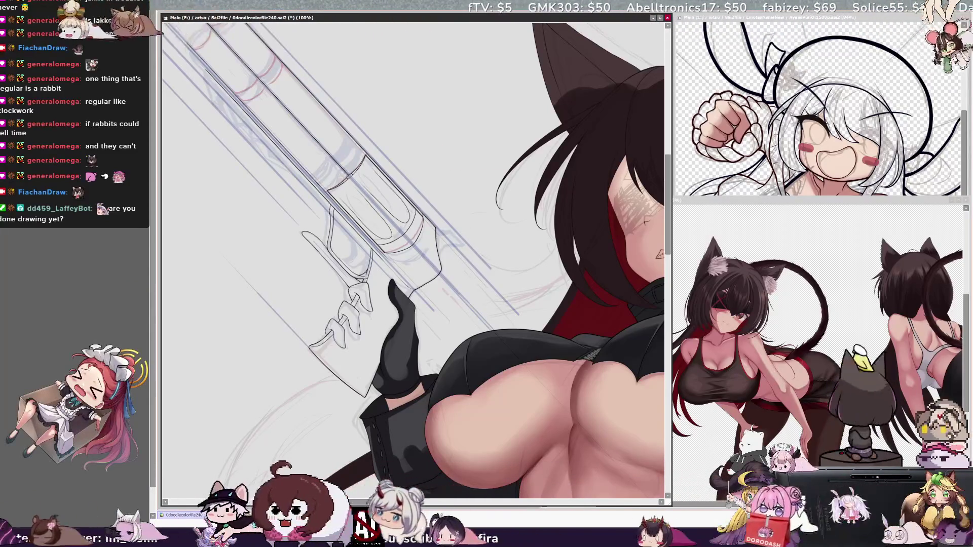
Step: Rotate the canvas view counterclockwise until the revolver sketch lies nearly horizontal
key(Delete)
key(Delete)
key(Delete)
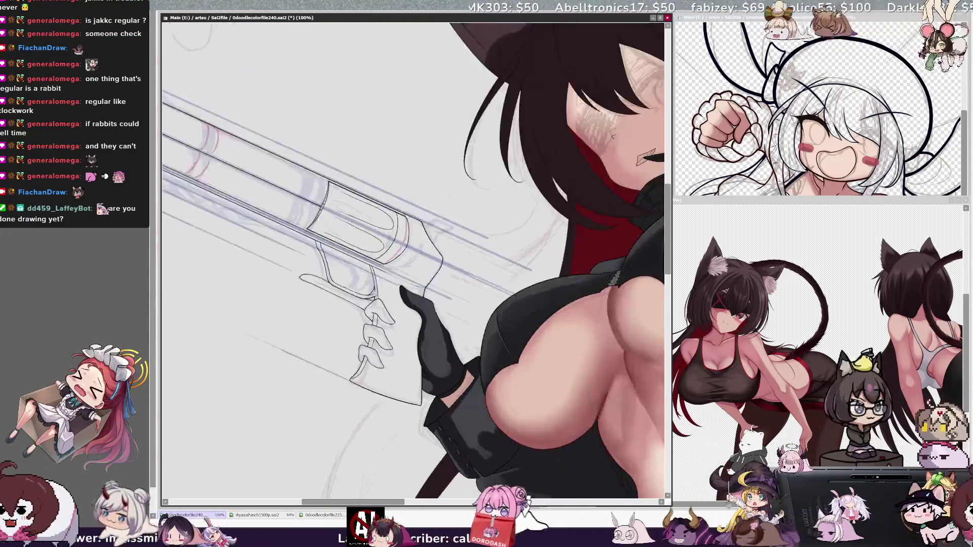
Step: Mirror the canvas display so the revolver points right with the girl on the left
key(h)
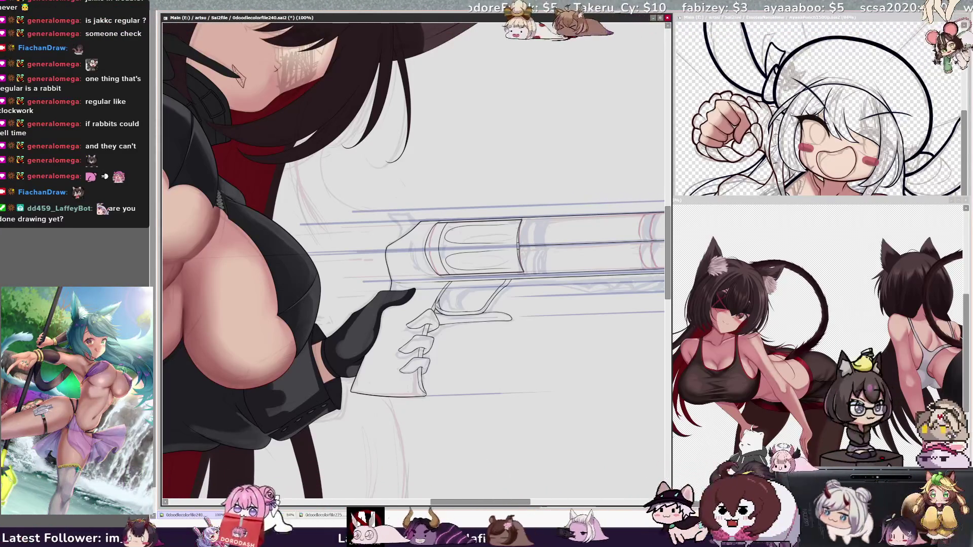
Step: Restore the unmirrored view and ink the revolver's cylinder outlines over the sketch
key(h)
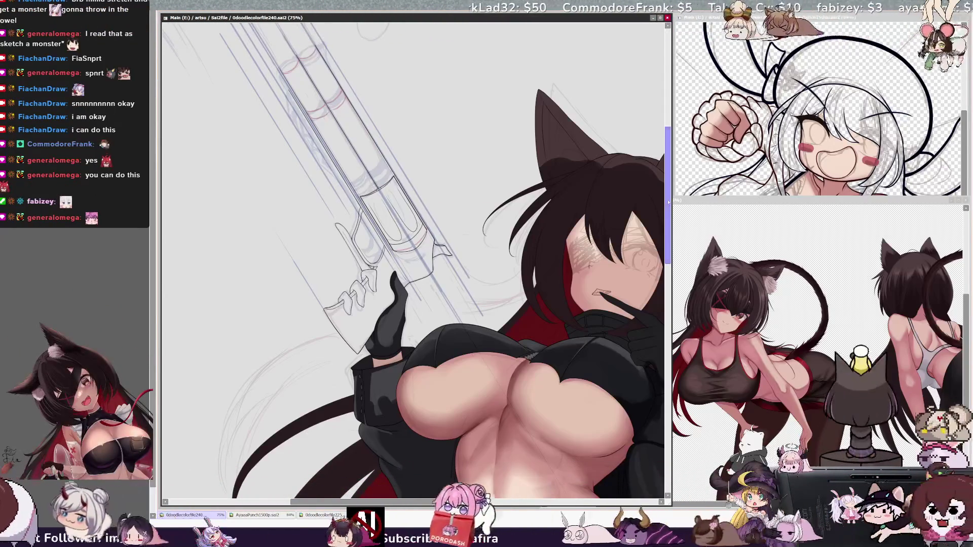
scroll(413, 261, up, 3)
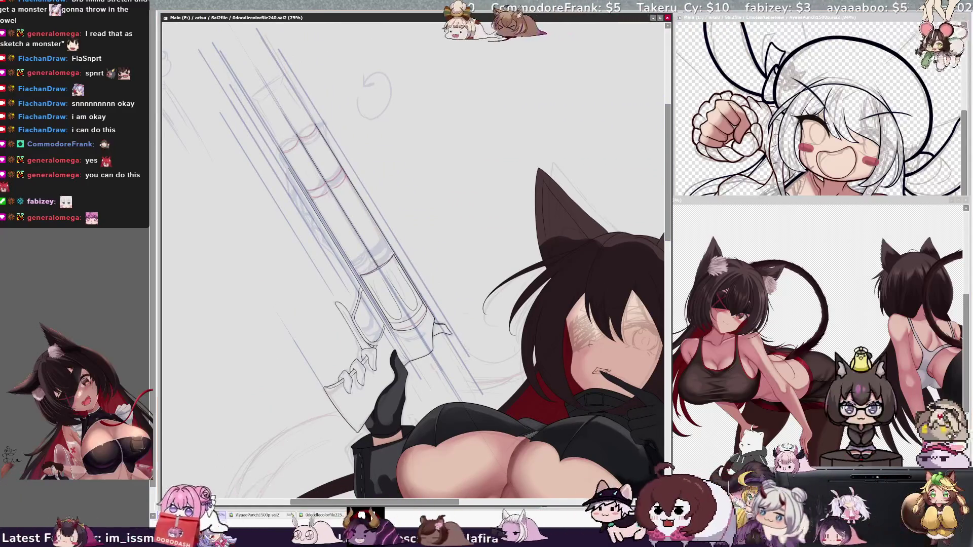
Step: Rotate, zoom to 150% and mirror the view, then ink the cylinder, hammer, trigger guard and fingers
key(Delete)
key(Delete)
key(ctrl+plus)
key(ctrl+plus)
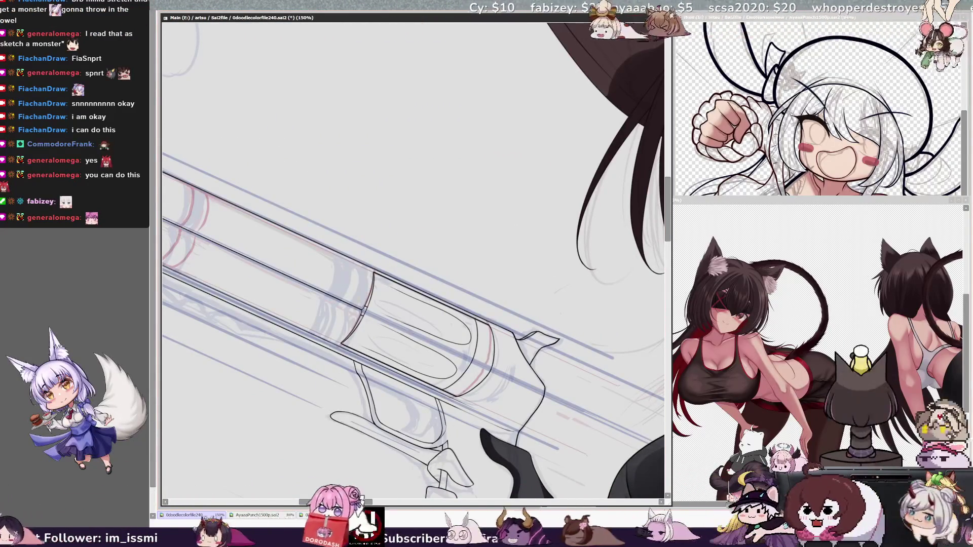
key(h)
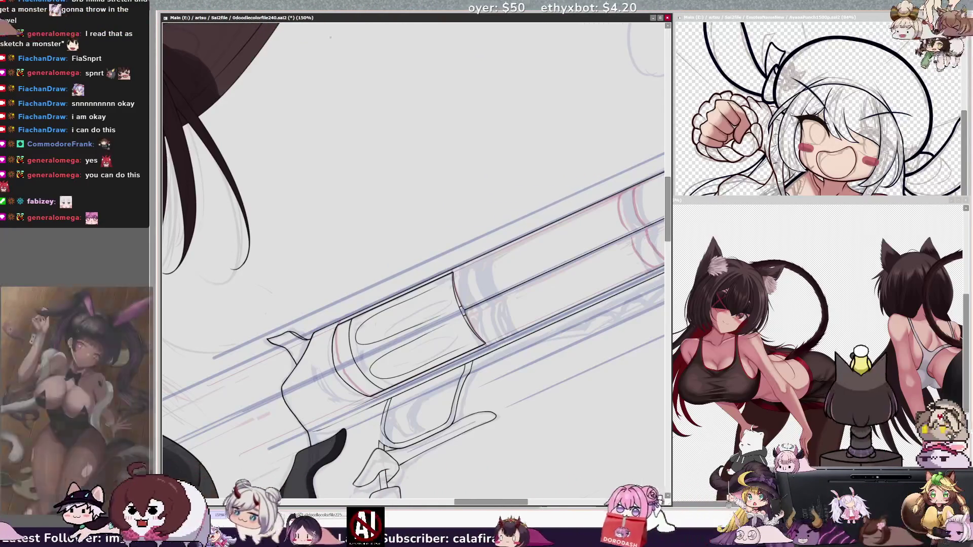
key(Delete)
key(Delete)
key(Delete)
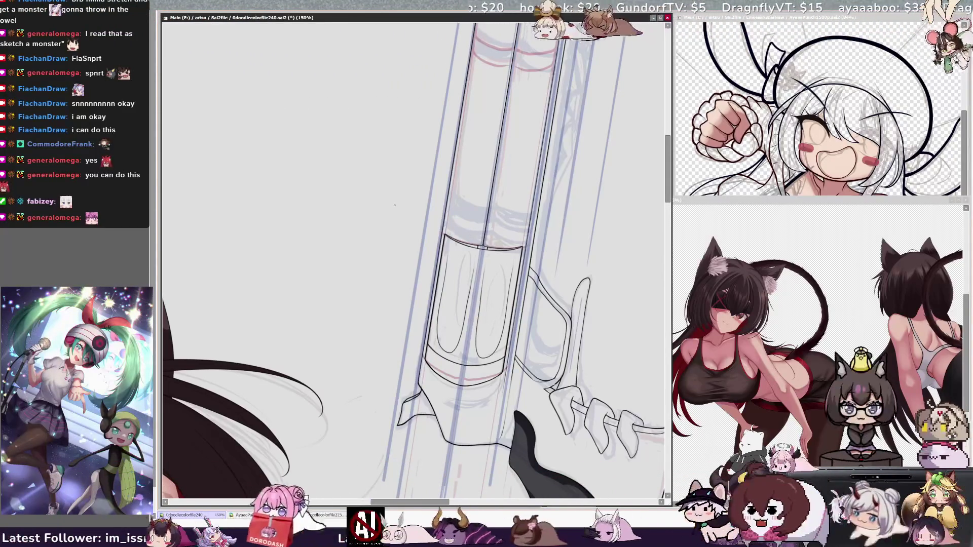
Step: Zoom to 200%, rotate the barrel level, and ink its parallel edge lines out from the cylinder
key(End)
key(End)
key(End)
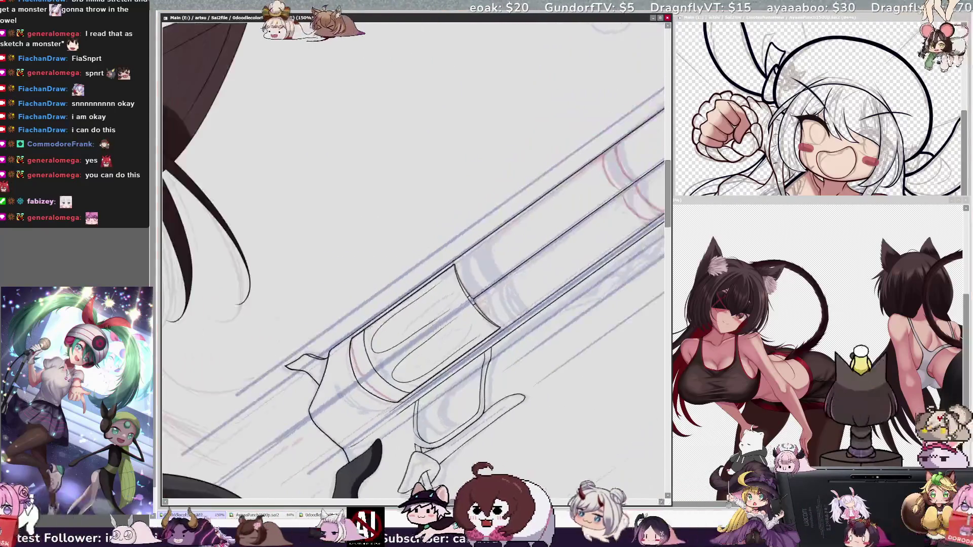
key(Page_Up)
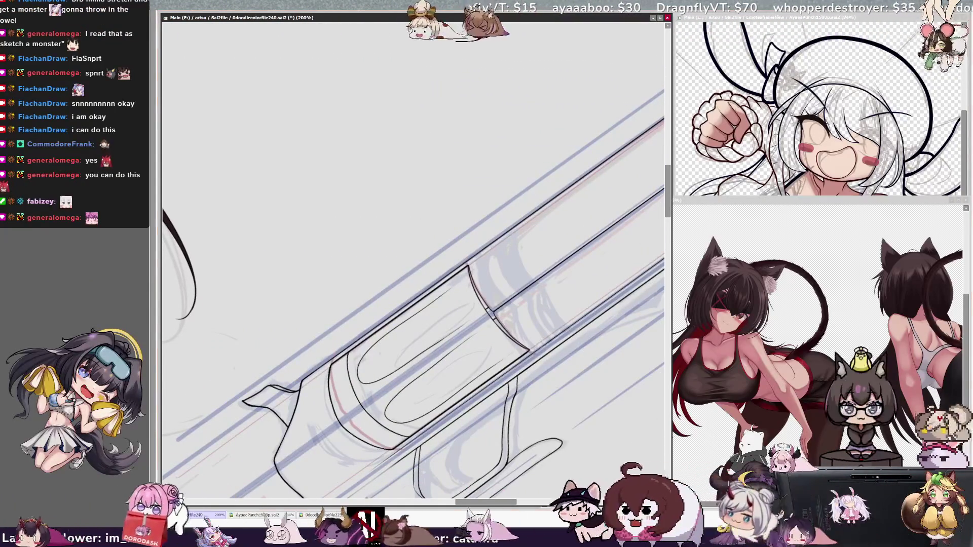
key(End)
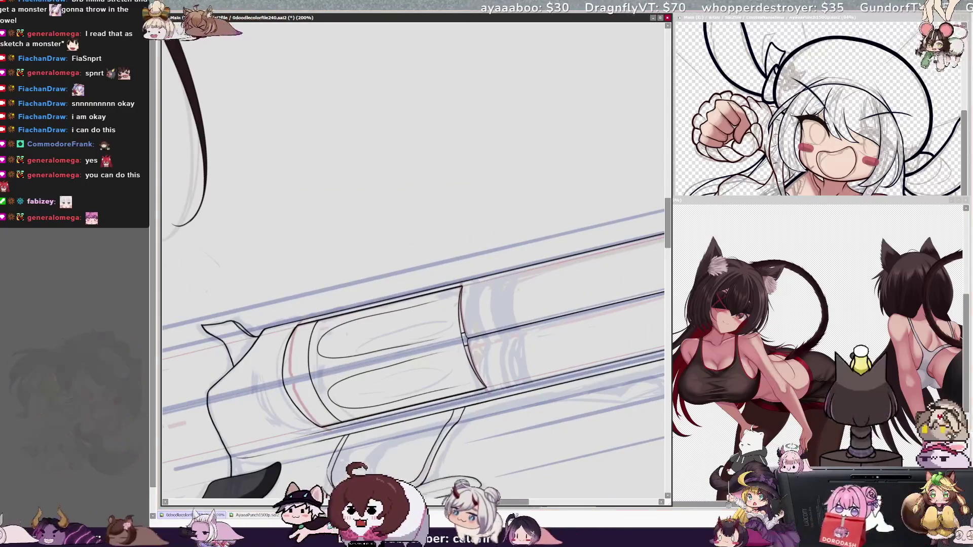
drag(588, 110, 621, 59)
key(Delete)
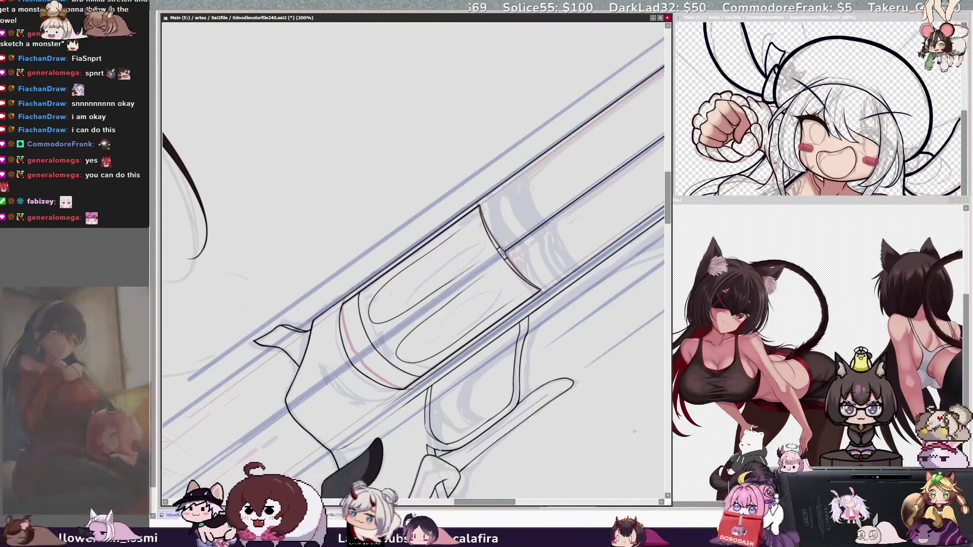
scroll(414, 264, right, 5)
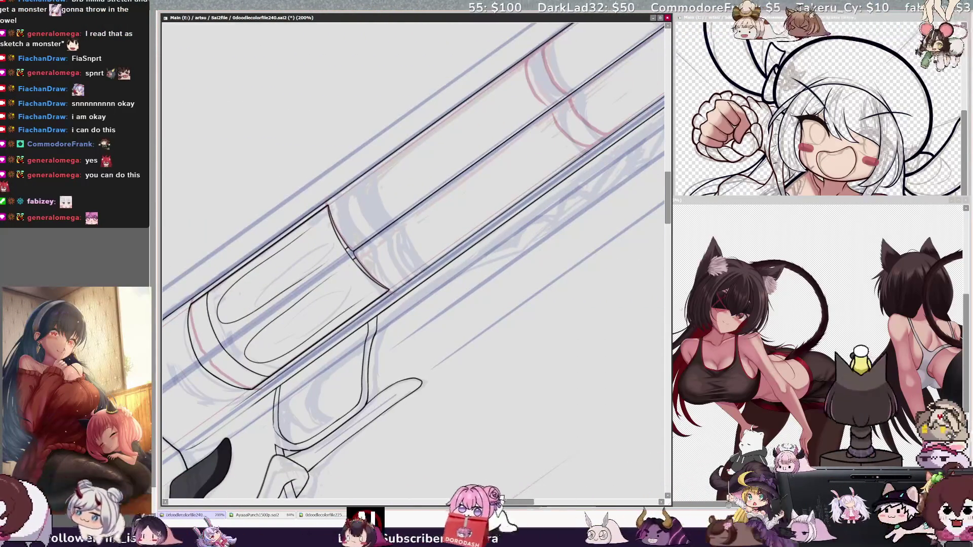
scroll(413, 264, up, 4)
key(Home)
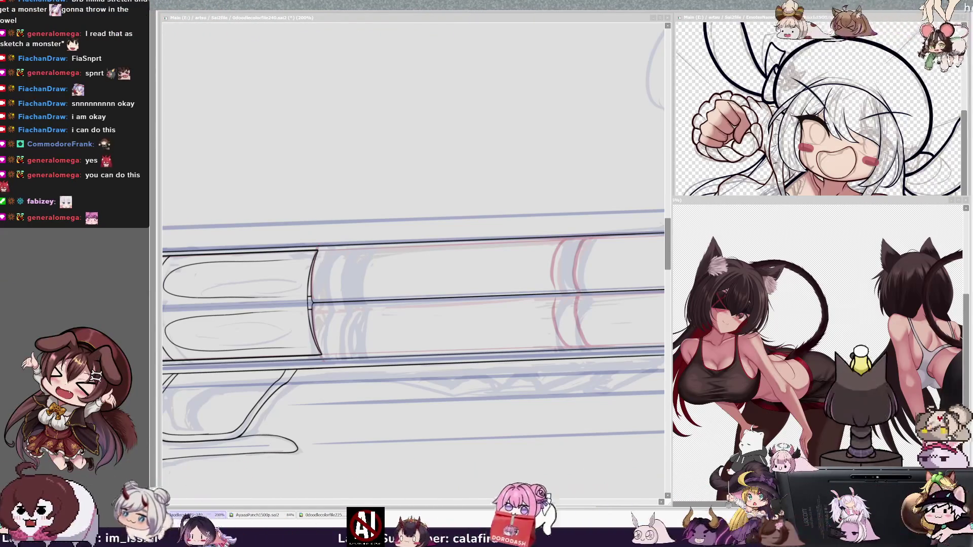
Step: Return to 100% zoom, unflip the view, and continue inking the barrel edges
click(523, 263)
scroll(413, 261, down, 7)
scroll(494, 152, up, 3)
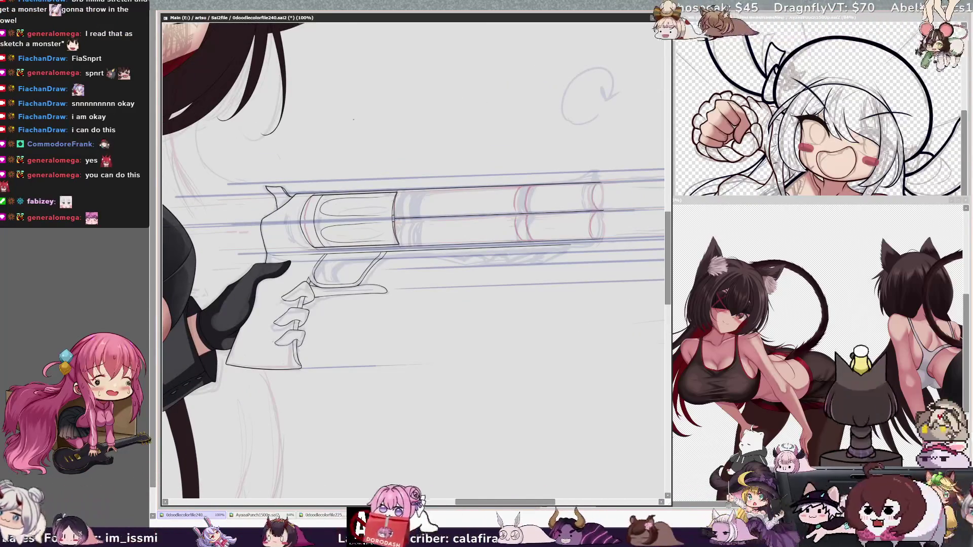
key(h)
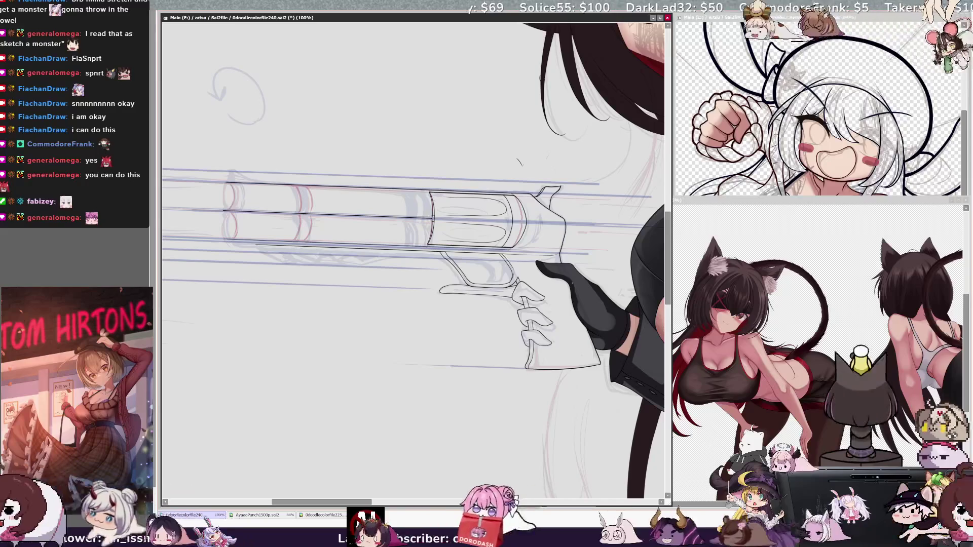
key(minus)
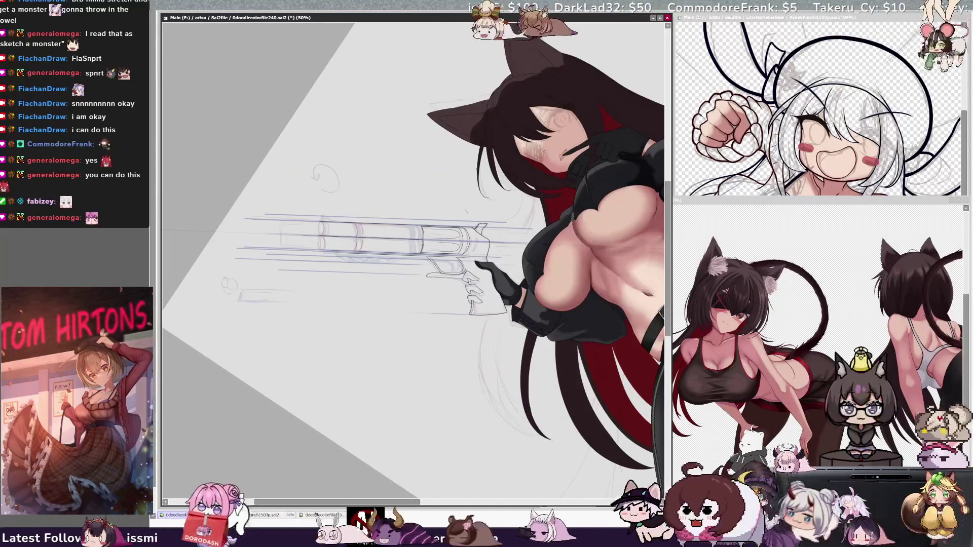
Step: Tilt the view diagonally close on the gun and set the brush size to 67.0
key(End)
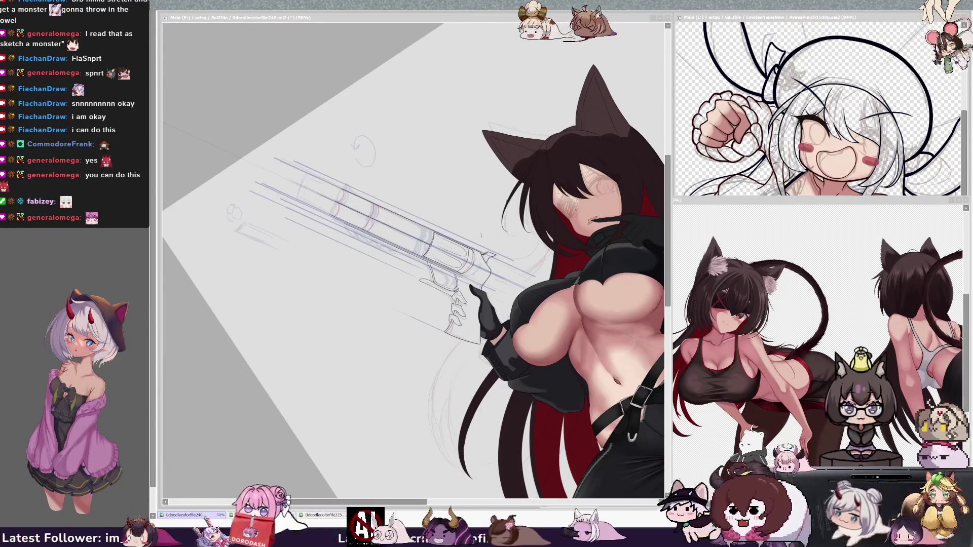
scroll(423, 270, up, 2)
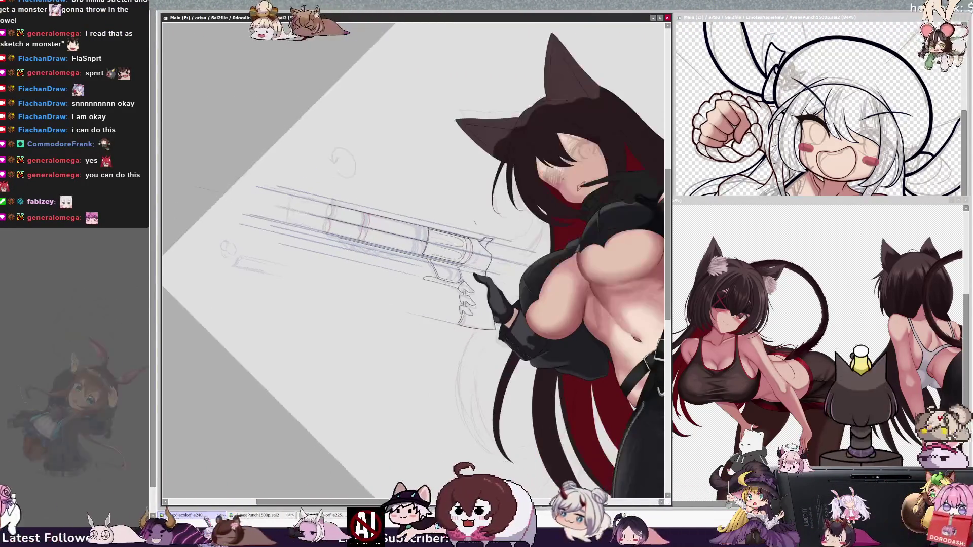
mouse_move(413, 261)
mouse_down()
mouse_move(507, 284)
mouse_move(535, 301)
mouse_up()
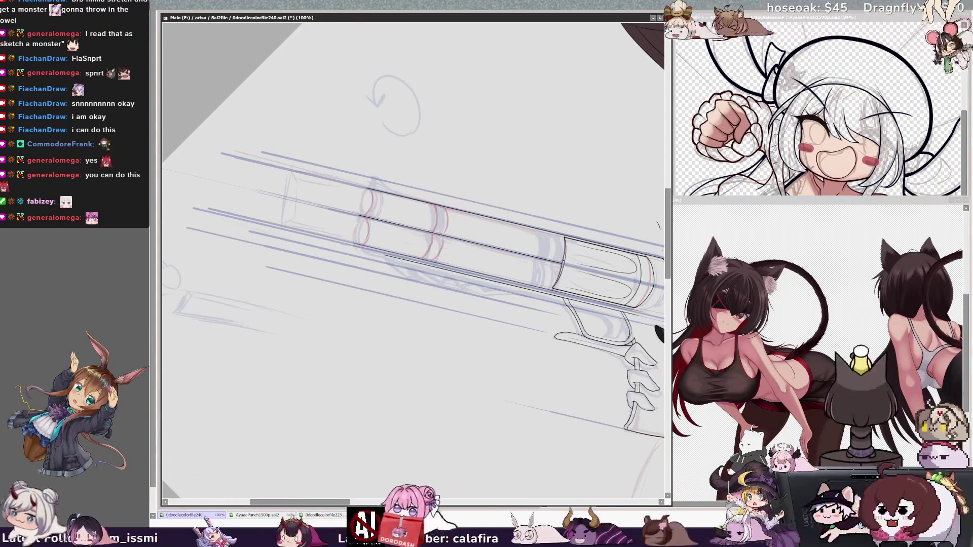
drag(666, 256, 668, 249)
scroll(413, 263, right, 5)
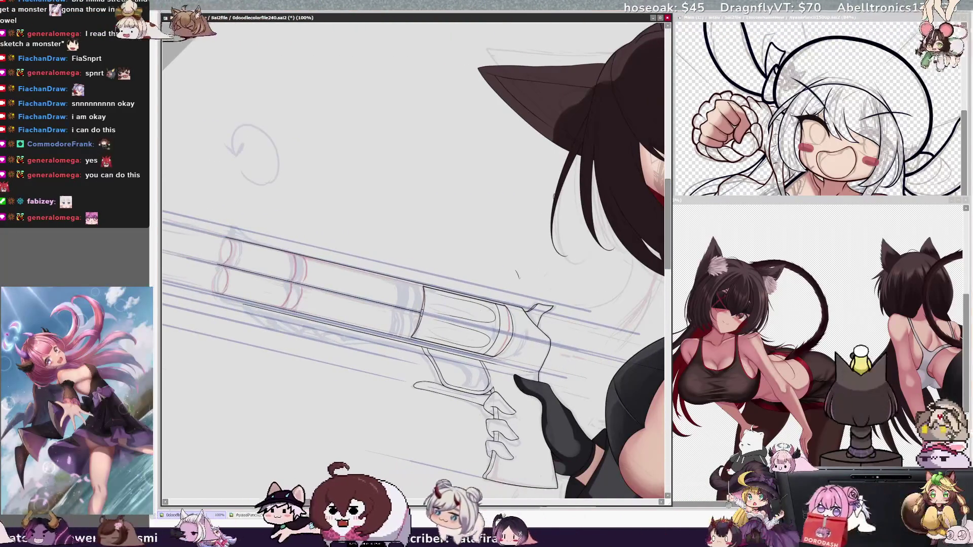
drag(517, 273, 512, 269)
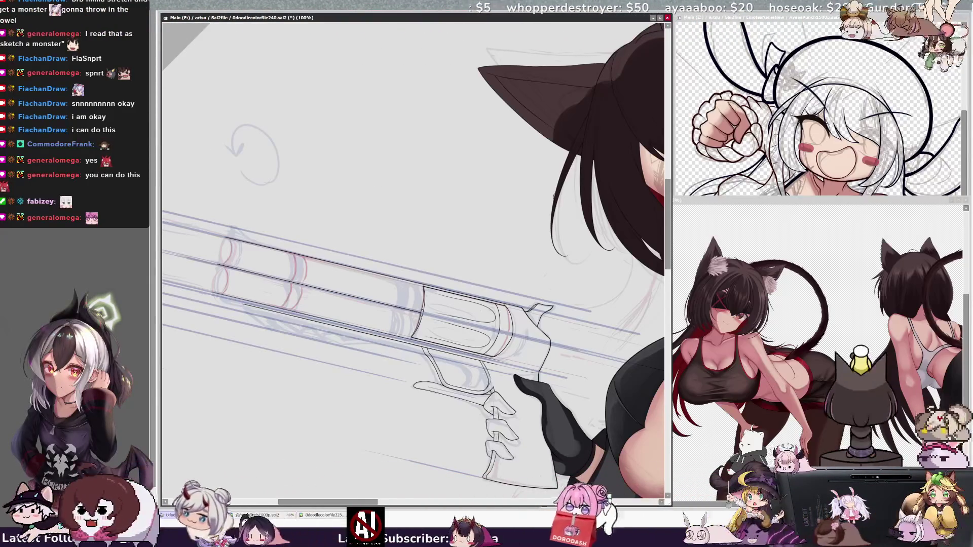
key(End)
key(End)
key(End)
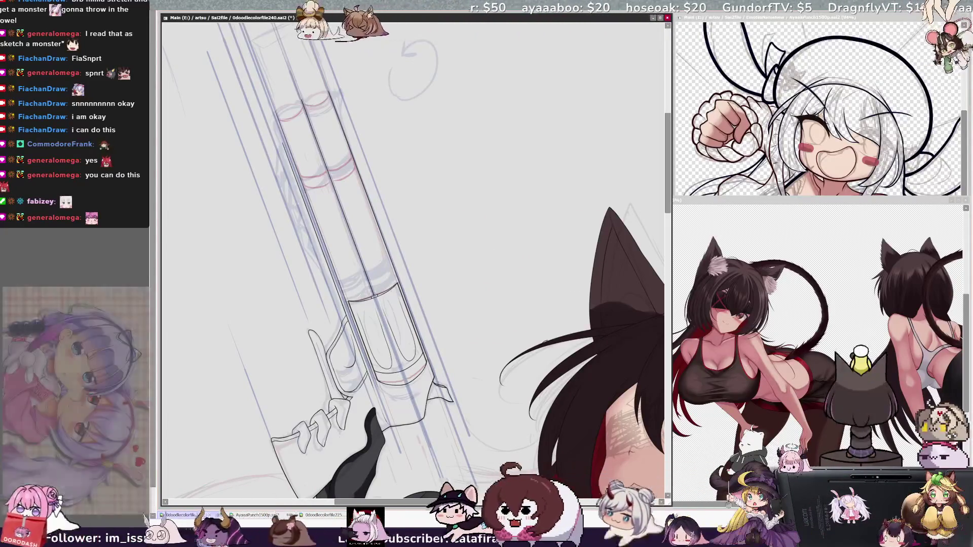
key(Delete)
key(Delete)
key(Delete)
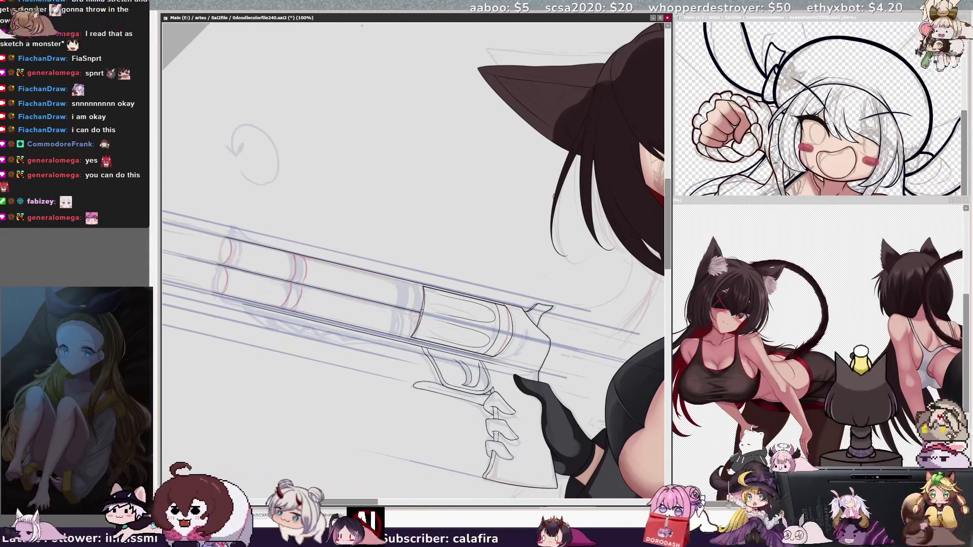
key(End)
key(End)
key(End)
key(Delete)
key(Delete)
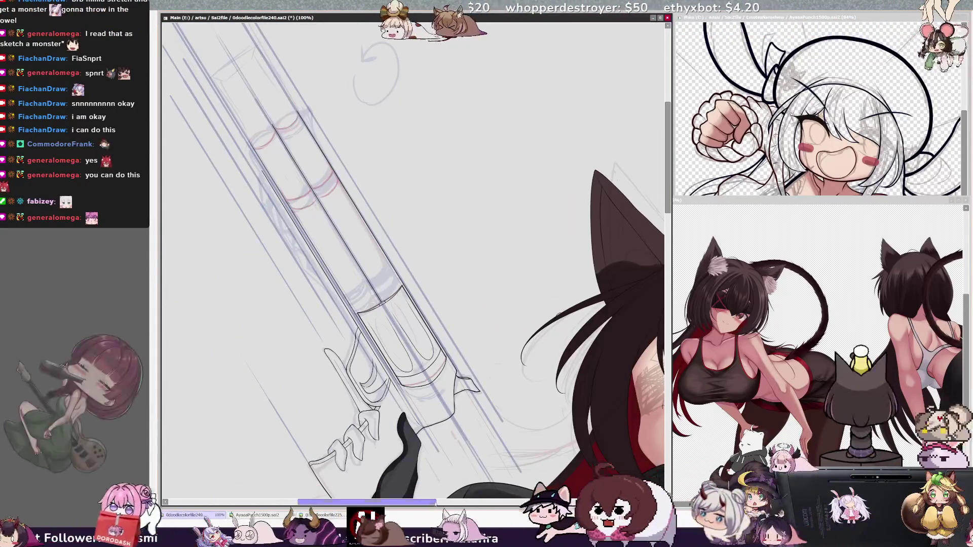
Step: Zoom to 150% on the barrel, ink its edge lines, and mirror the view to check, then unmirror
scroll(413, 258, left, 2)
scroll(413, 258, down, 2)
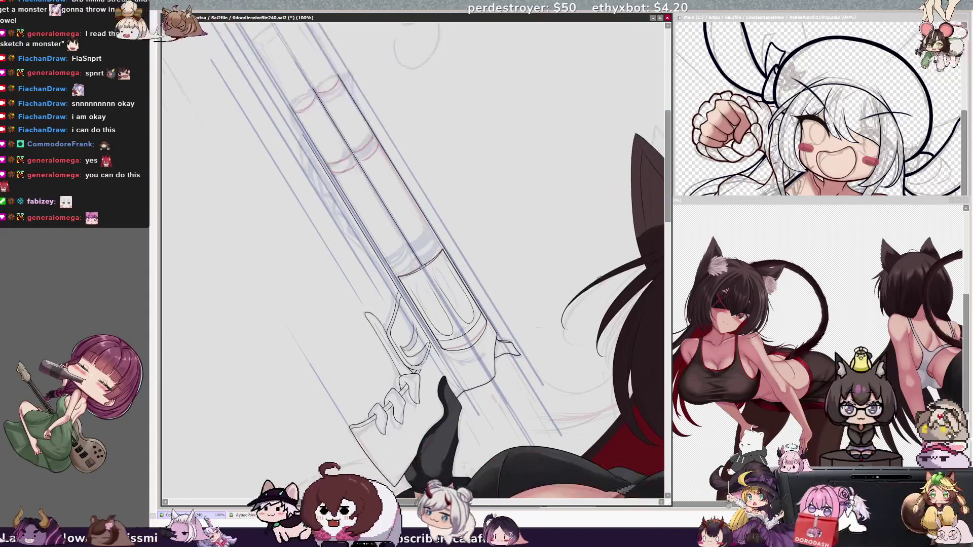
key(ctrl+plus)
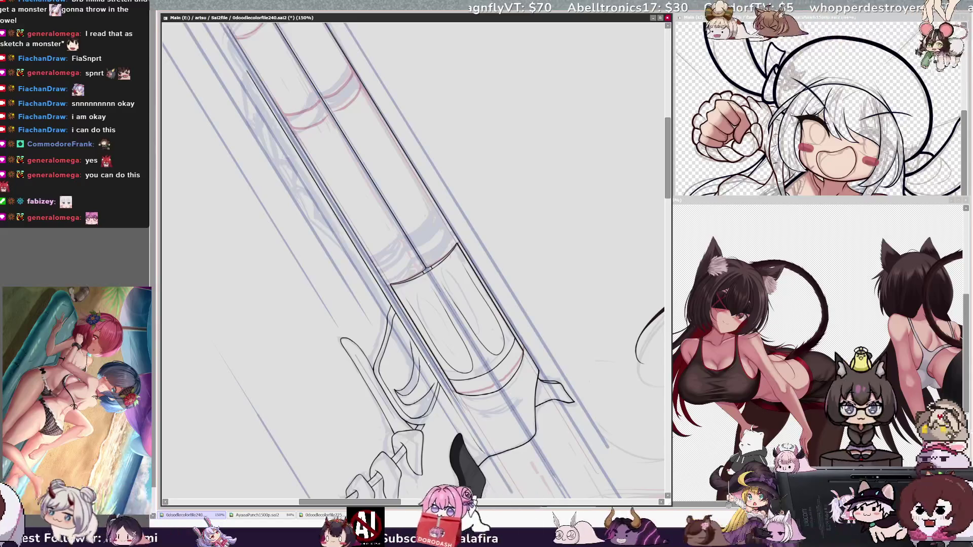
key(h)
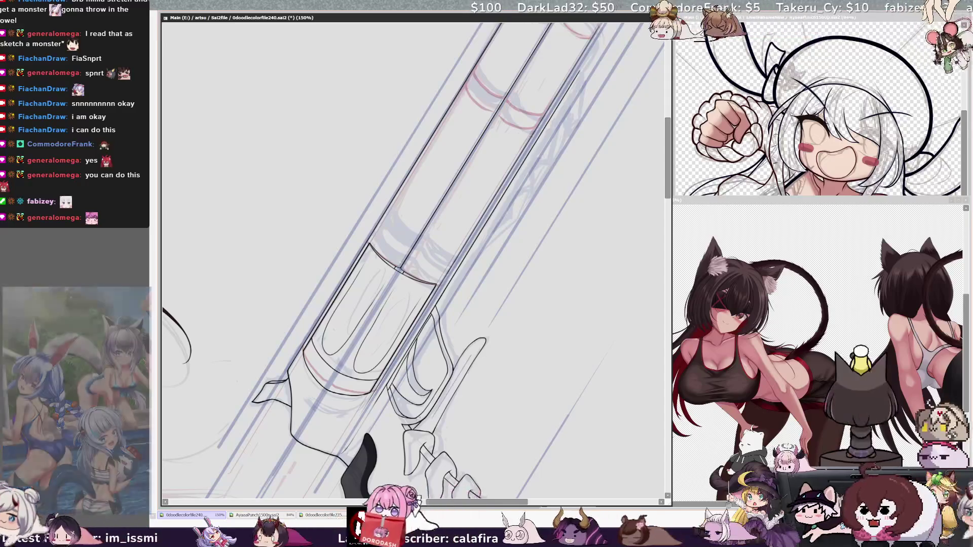
key(h)
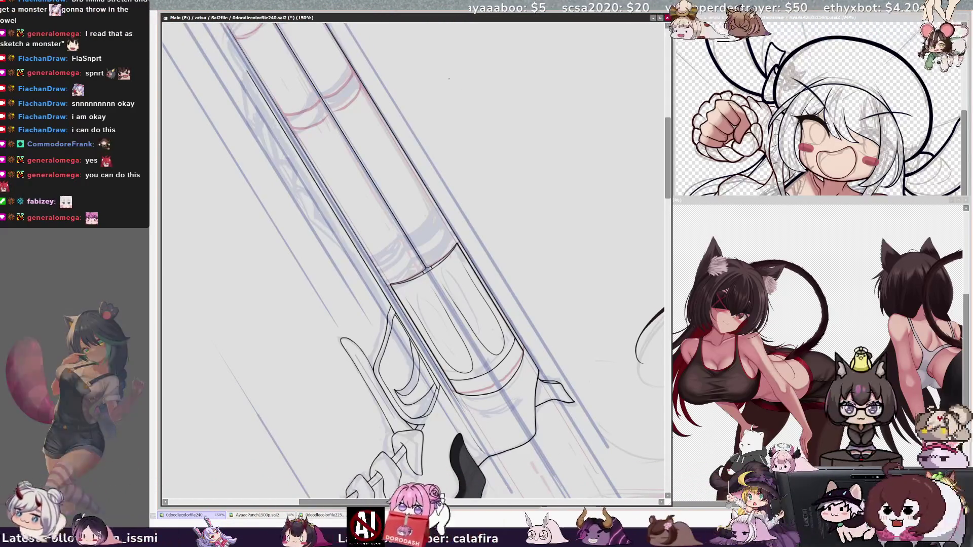
key(Home)
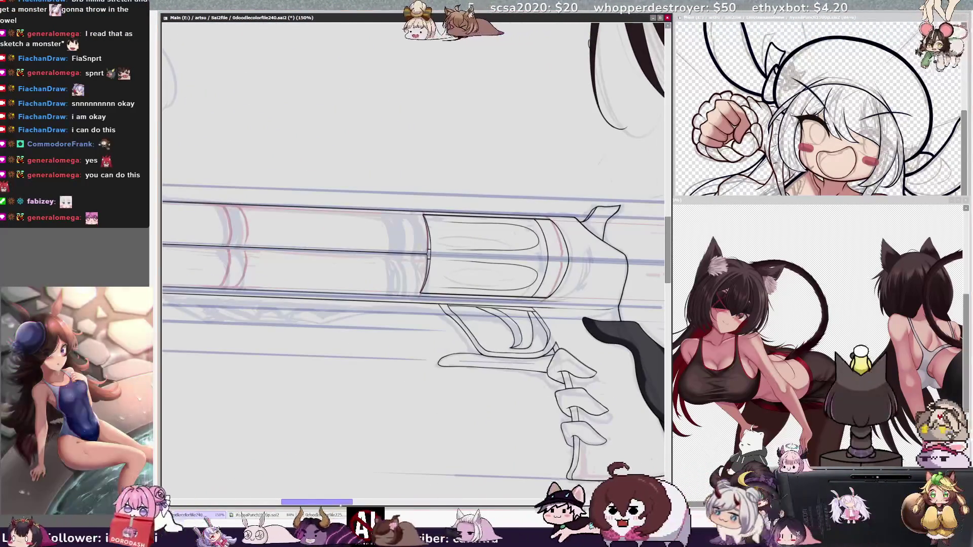
Step: Pan along the level barrel and draw a vertical ink stroke beside its edge line
drag(405, 304, 532, 303)
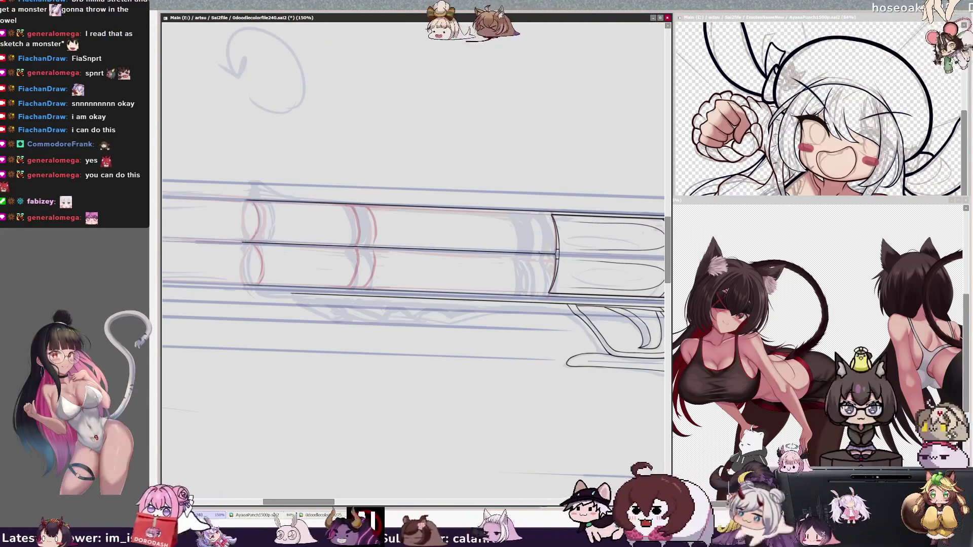
drag(541, 215, 537, 293)
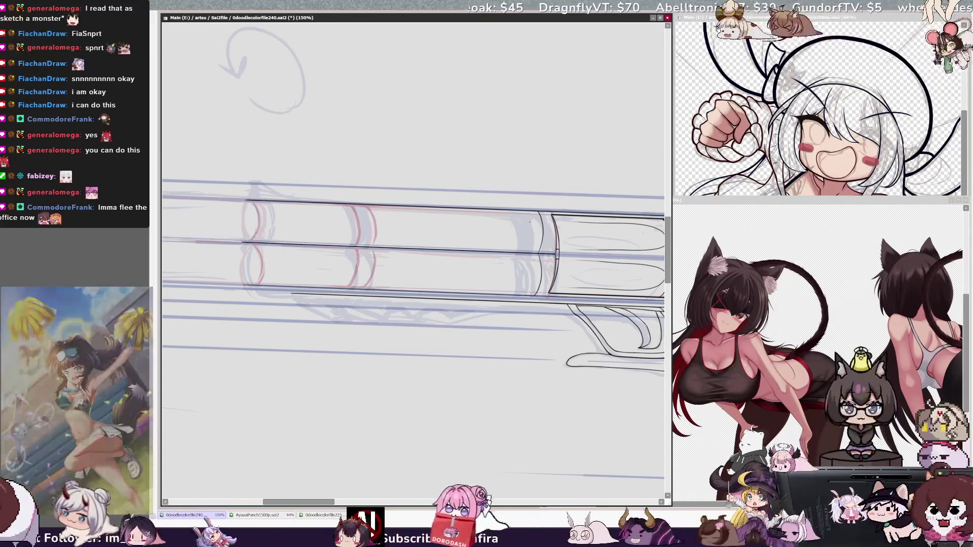
key(minus)
key(minus)
key(minus)
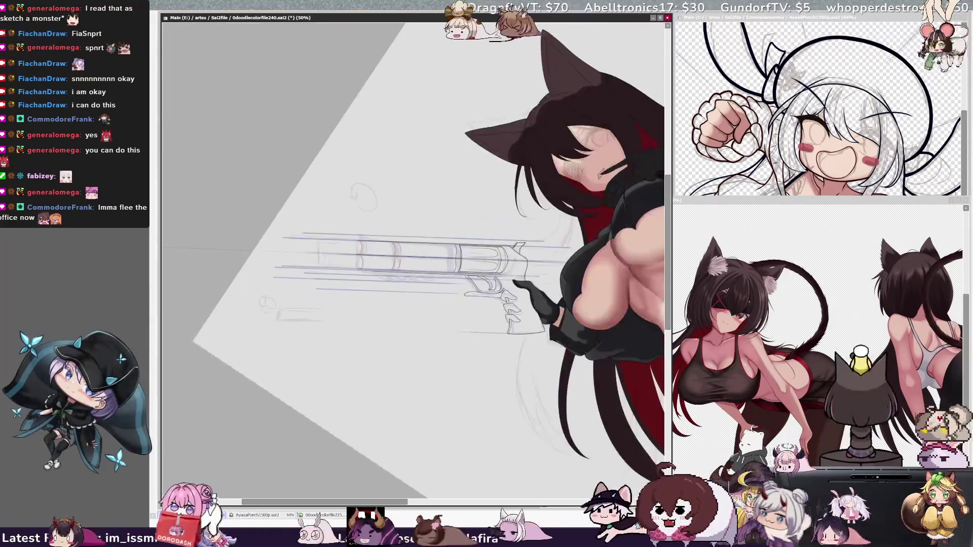
Step: Zoom back in with a tilted view, then check the AyaaaPunch reference and return to the revolver drawing
key(plus)
key(plus)
key(End)
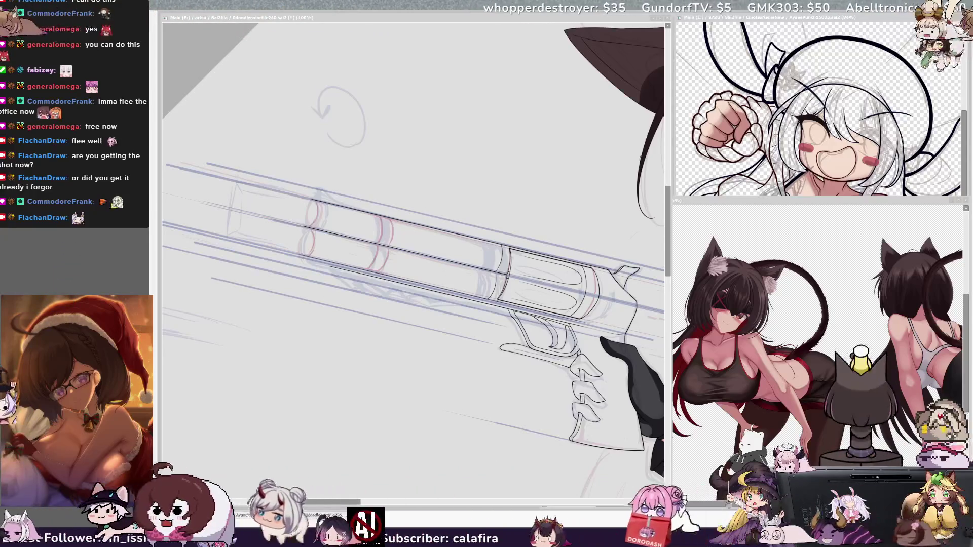
key(ctrl+Tab)
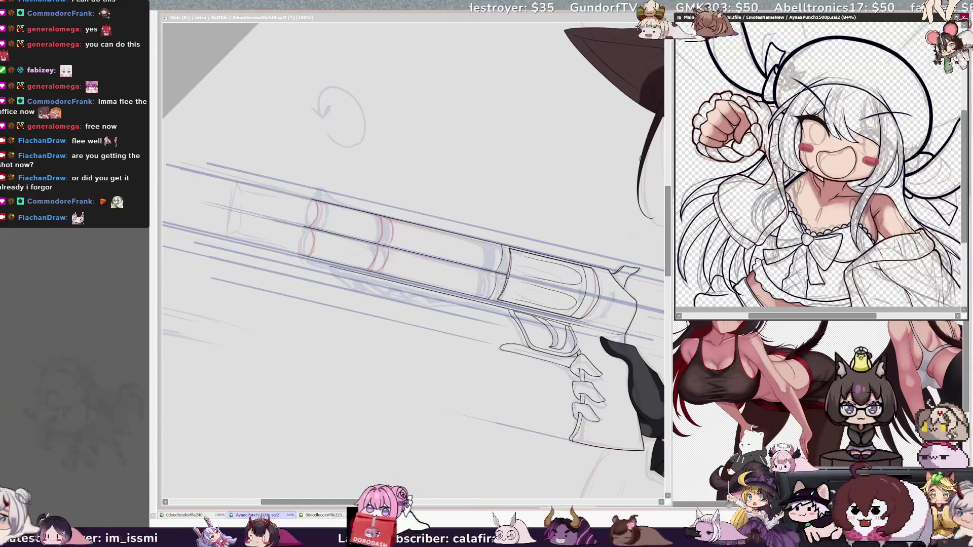
key(ctrl+Tab)
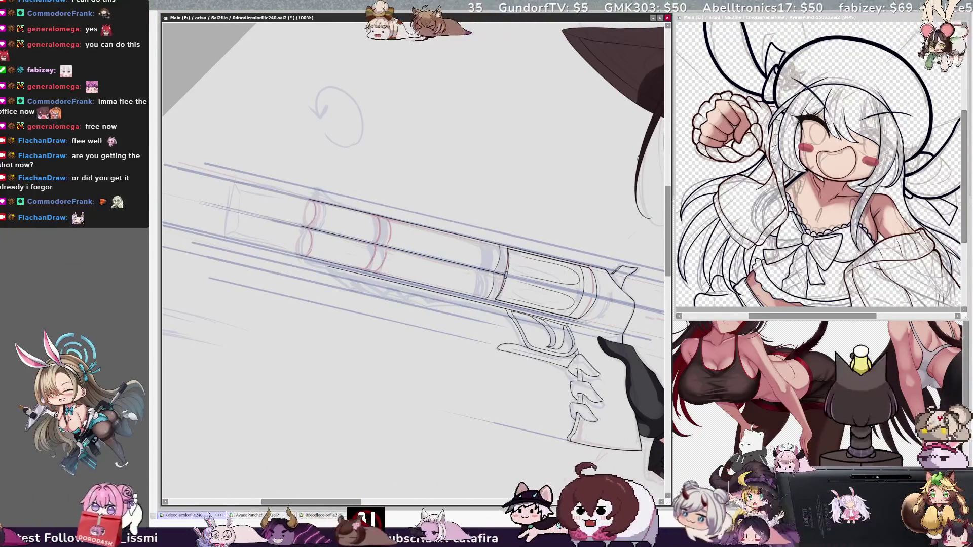
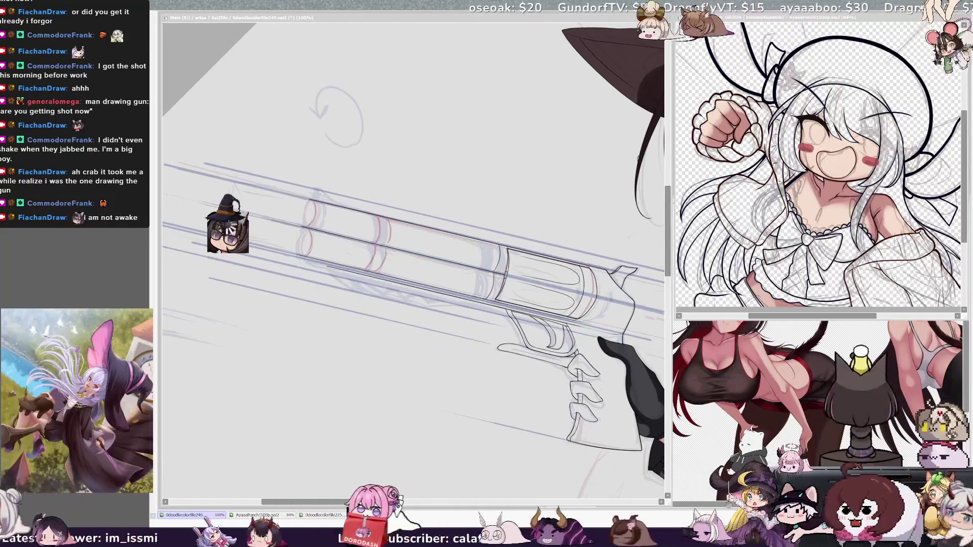
Step: Reset the canvas rotation and zoom out to 50% so the whole girl and revolver show
key(Home)
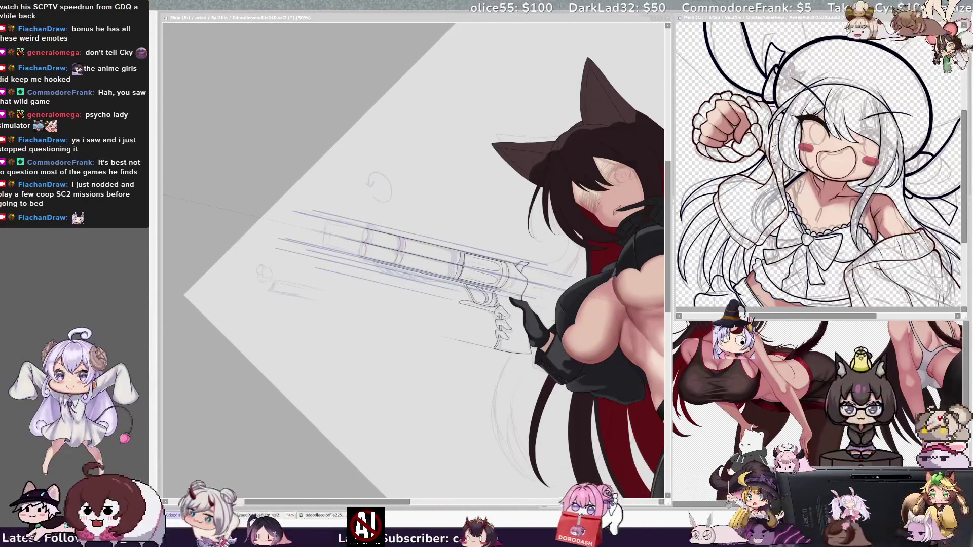
Step: Zoom to 150% and, in a mirrored view, ink two curved arcs on the barrel ring near the cylinder
key(ctrl+plus)
key(ctrl+plus)
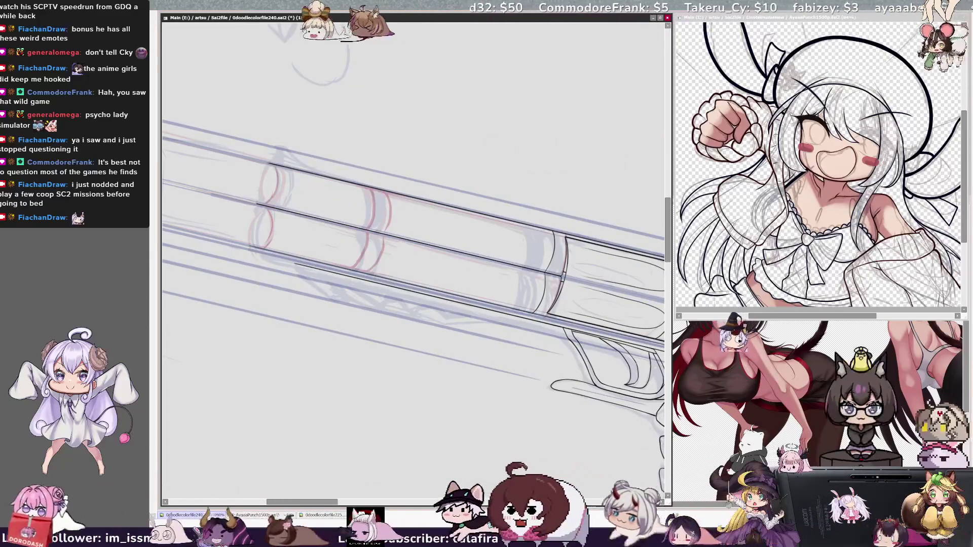
drag(535, 235, 524, 304)
key(ctrl+z)
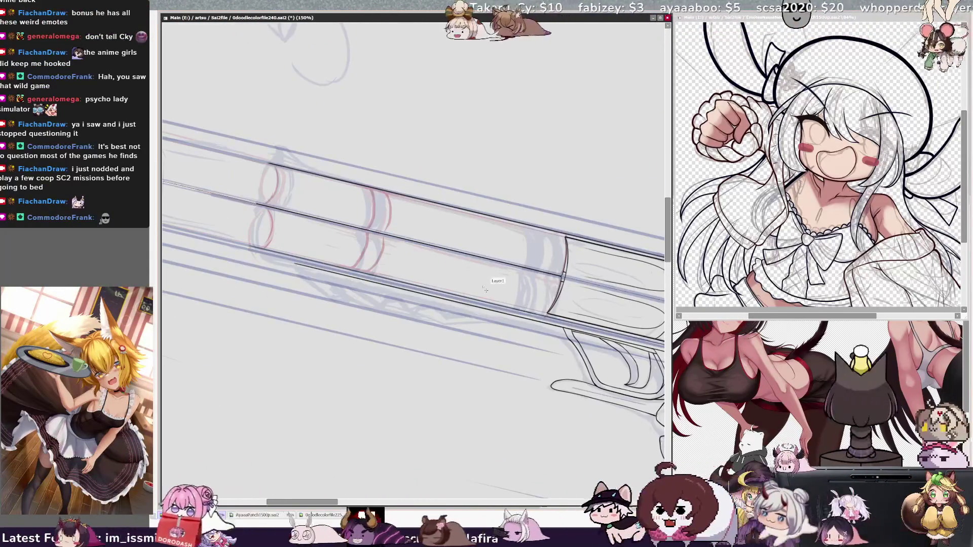
key(h)
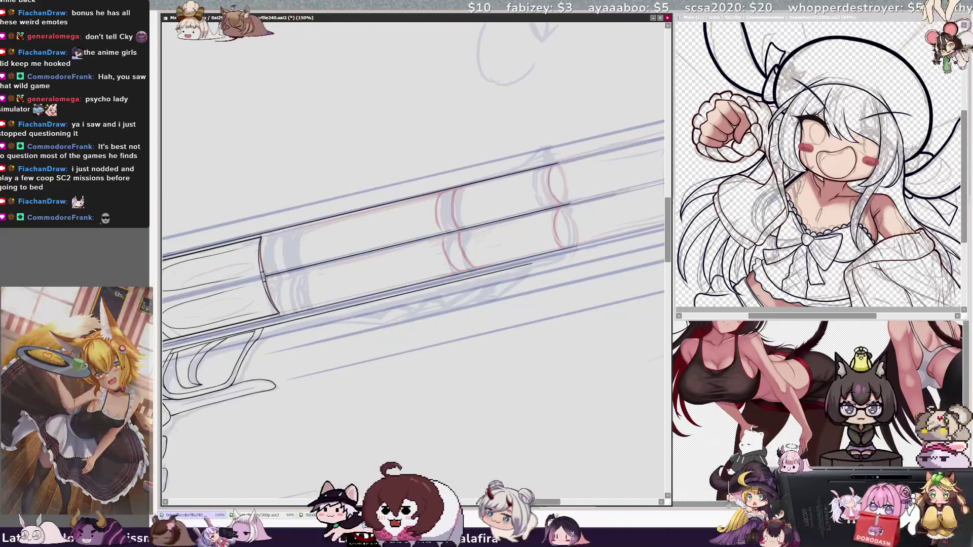
mouse_move(289, 228)
mouse_down()
mouse_move(287, 266)
mouse_move(309, 308)
mouse_up()
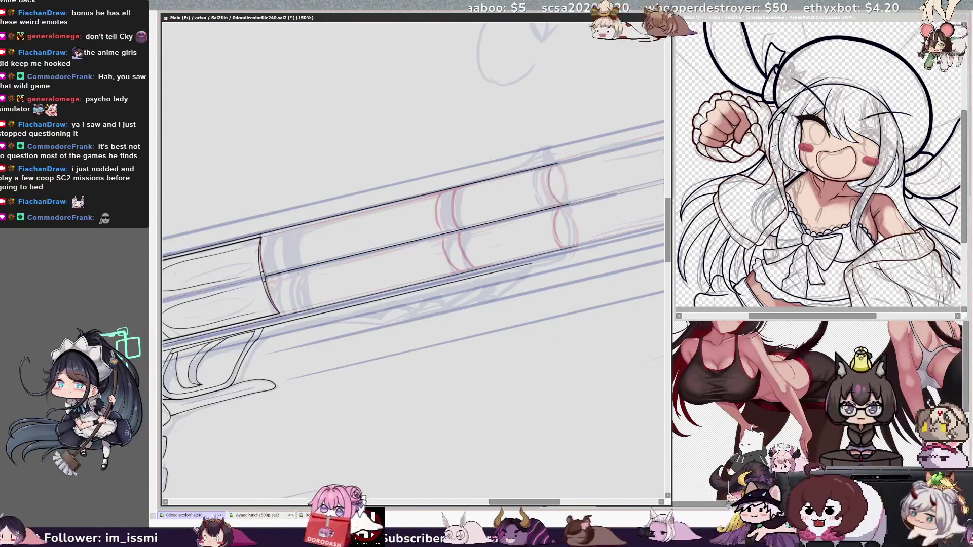
key(ctrl+z)
key(ctrl+z)
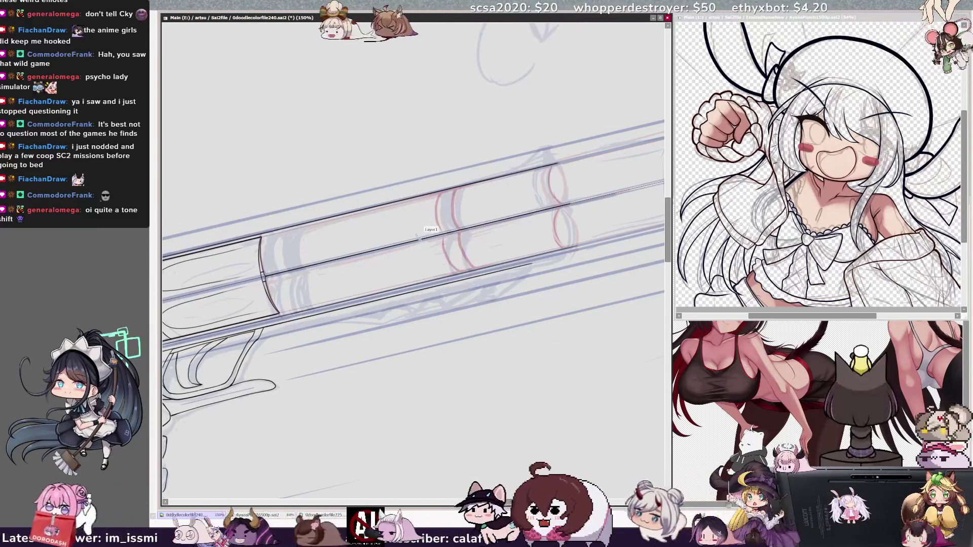
key(ctrl+y)
key(ctrl+y)
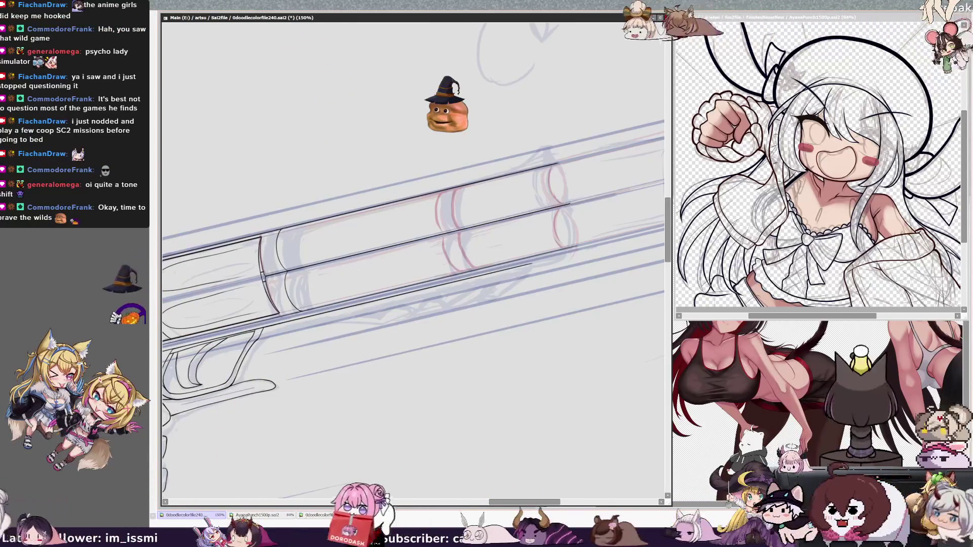
key(h)
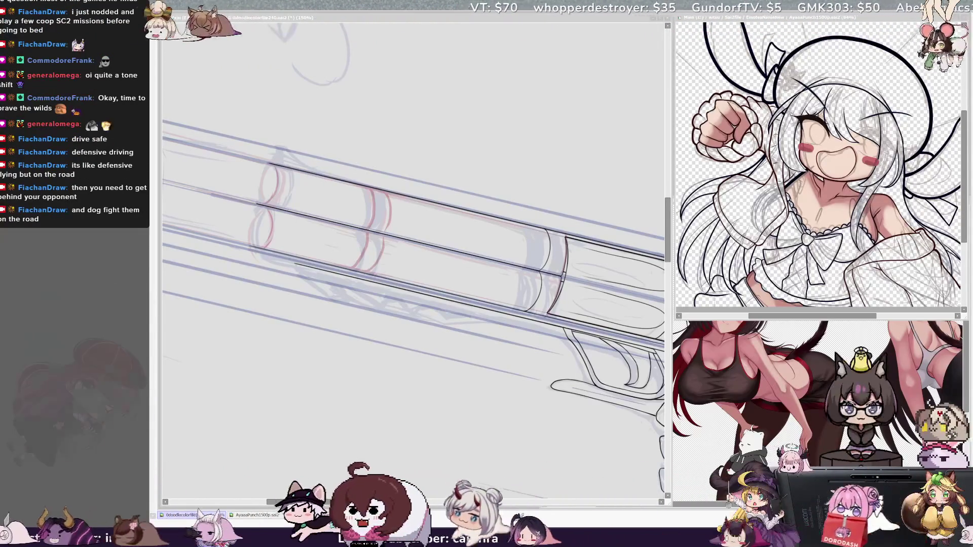
Step: Touch up the barrel ring with a short ink stroke, undo the last lines, and zoom to 200%
click(572, 425)
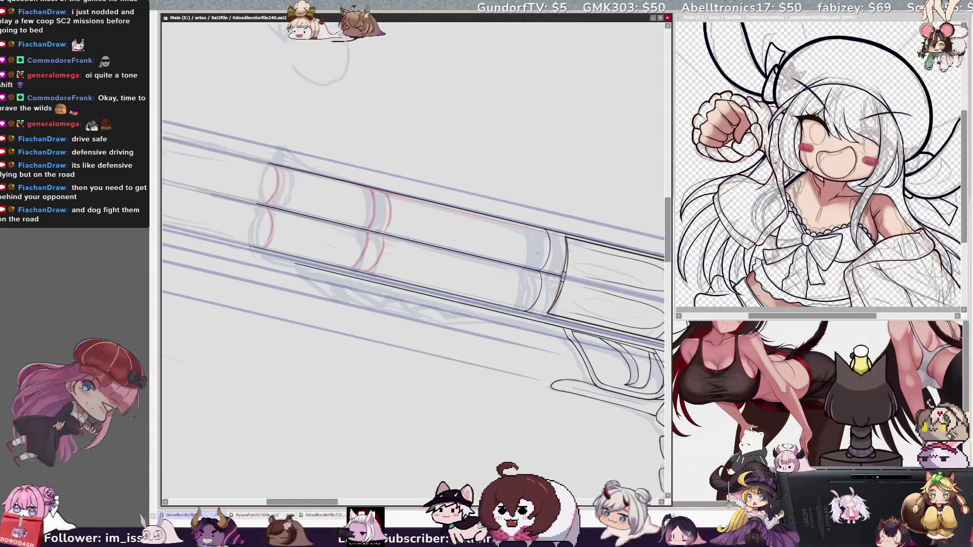
drag(530, 256, 527, 279)
key(h)
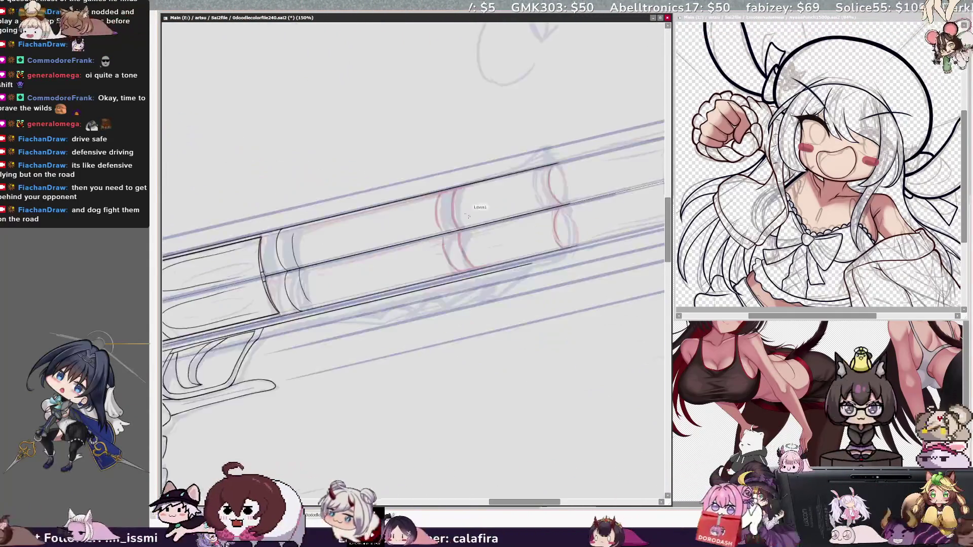
key(Delete)
key(Delete)
key(Delete)
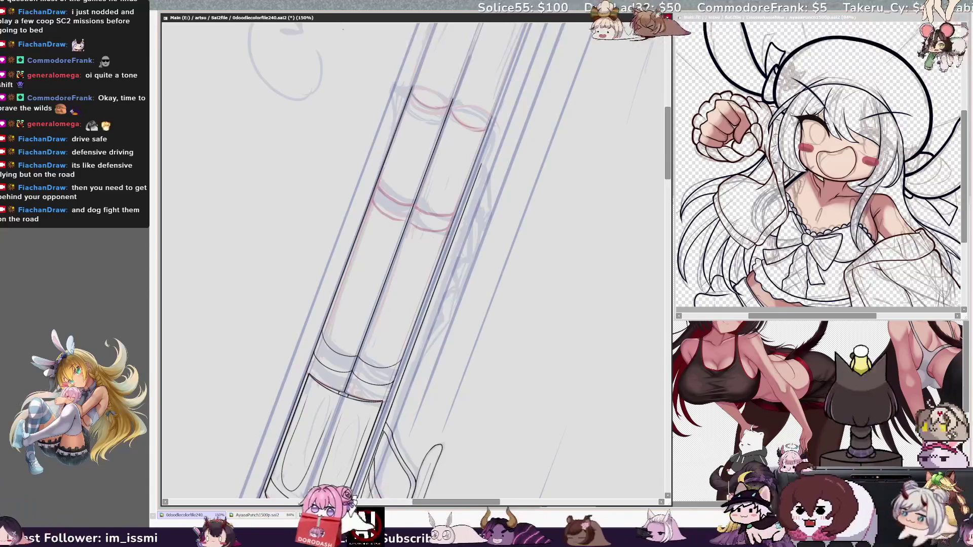
key(End)
key(End)
key(End)
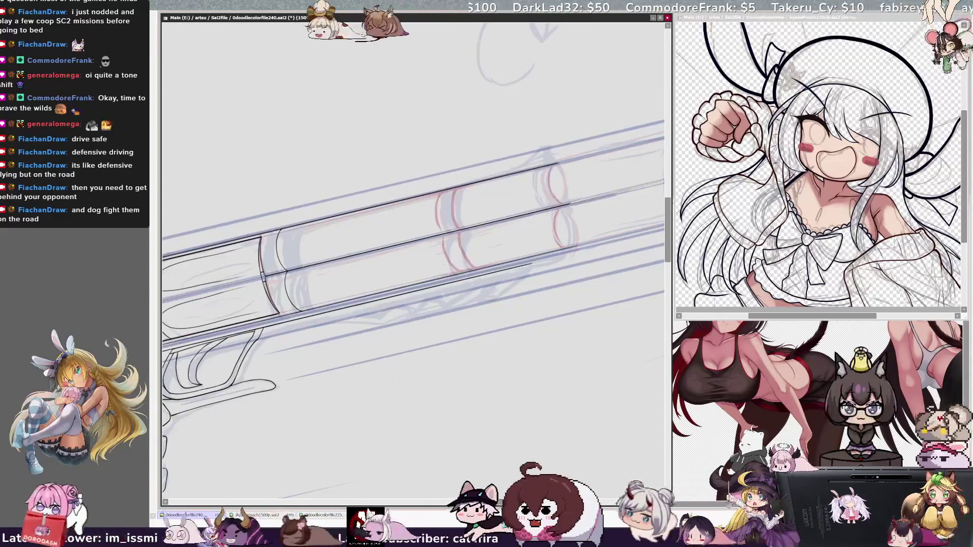
key(ctrl+z)
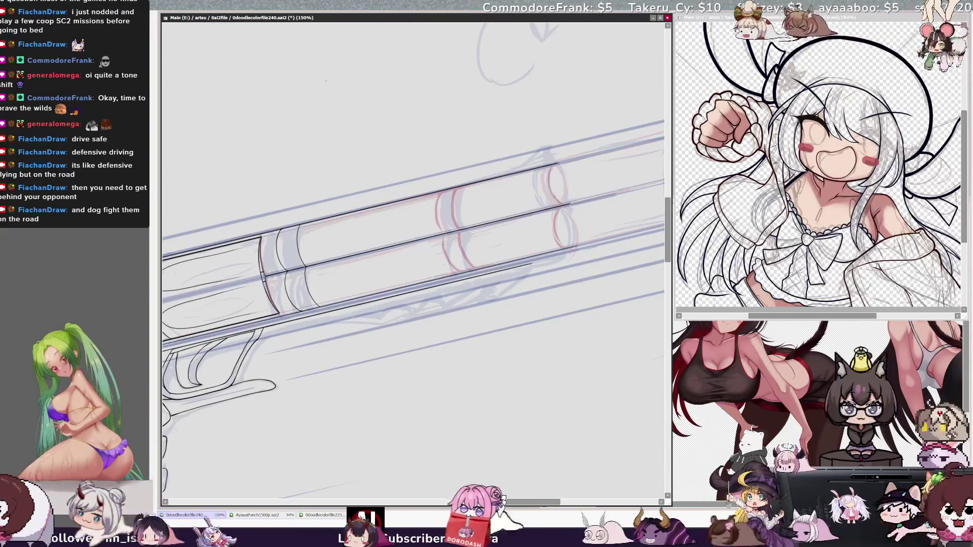
key(Page_Up)
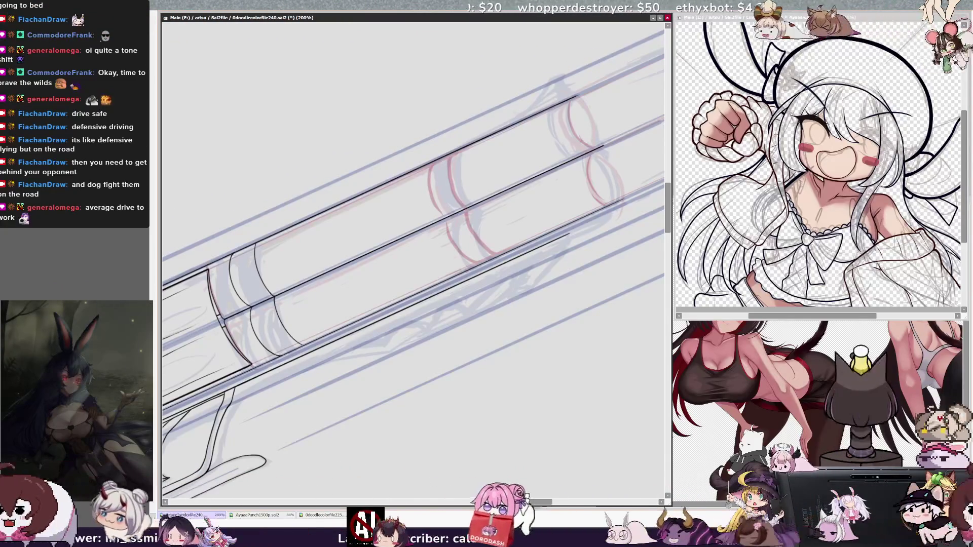
Step: Zoom out to 100% and rotate the view so the whole revolver lies nearly level
key(Delete)
key(Delete)
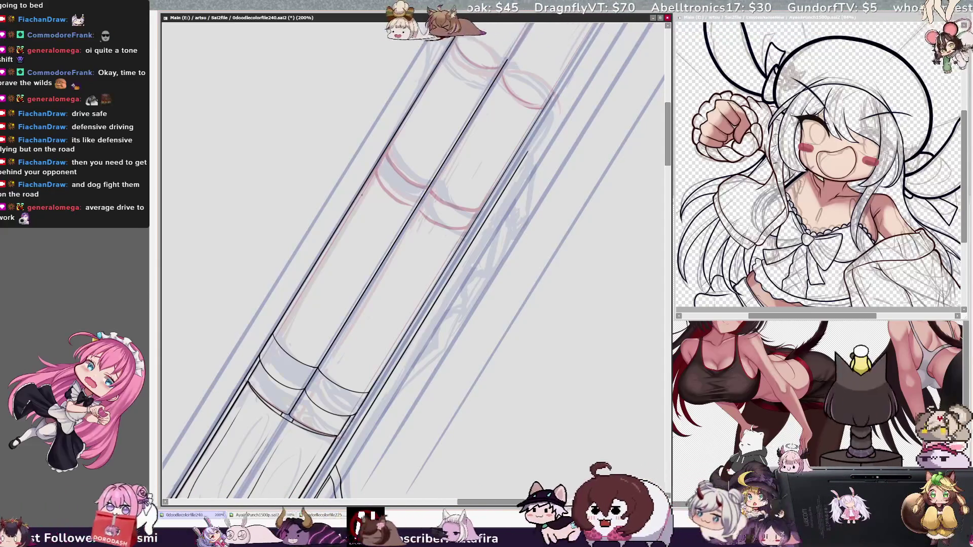
key(minus)
key(End)
key(End)
key(End)
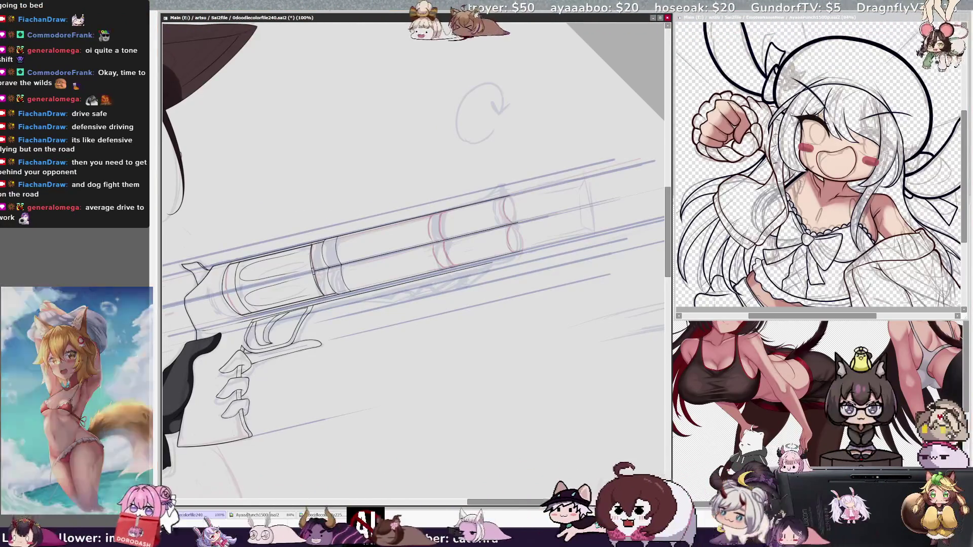
Step: Rotate the canvas about 55° counterclockwise and zoom to 150% so the barrel runs steeply diagonal
key(End)
key(Home)
key(Delete)
key(Delete)
key(Delete)
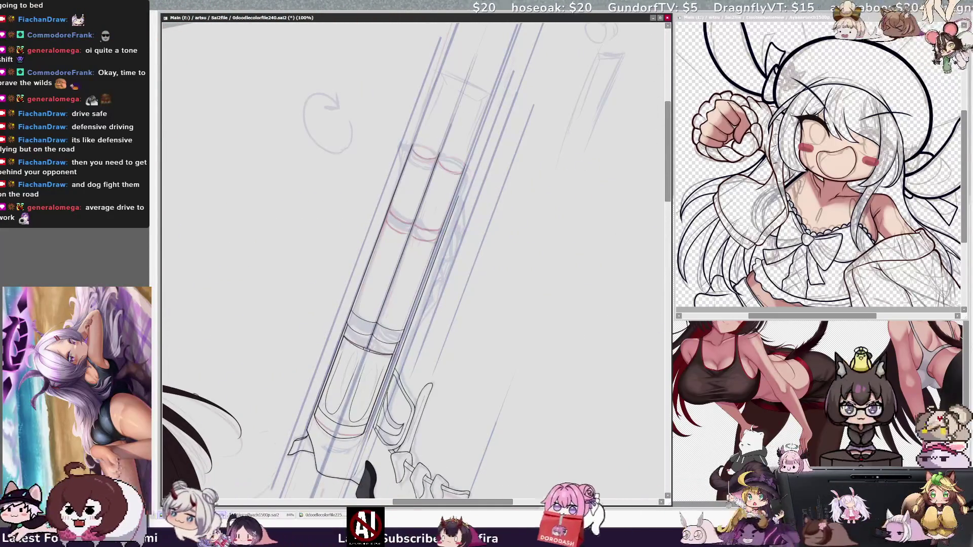
key(Page_Up)
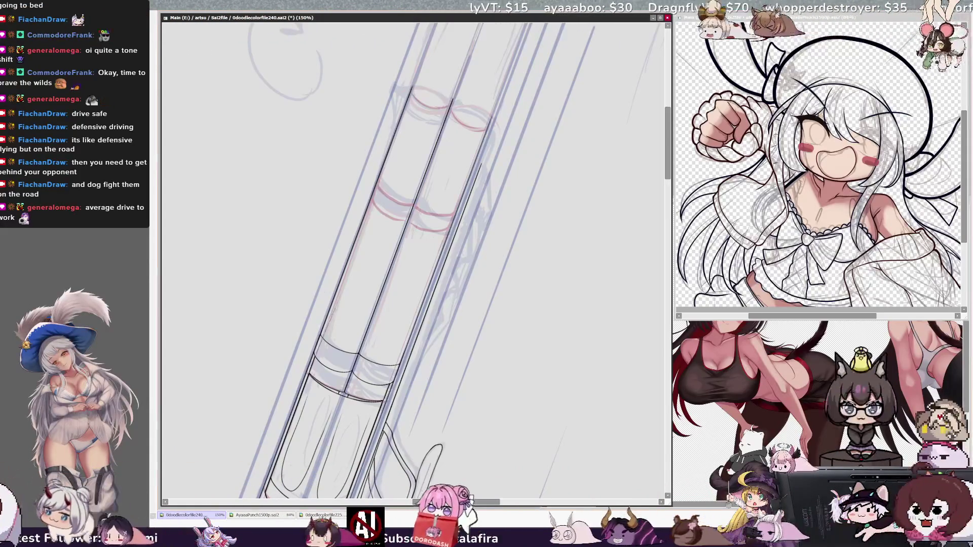
drag(668, 167, 668, 163)
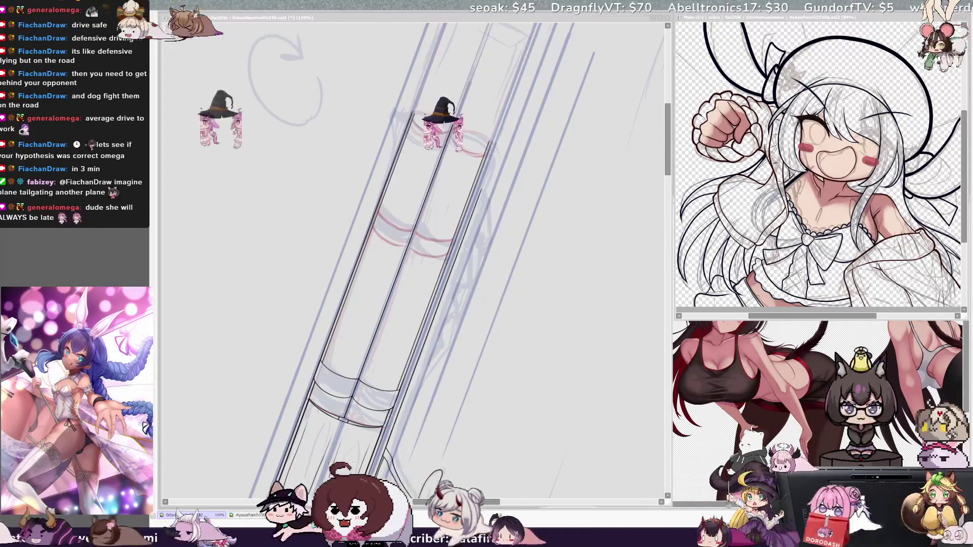
click(232, 15)
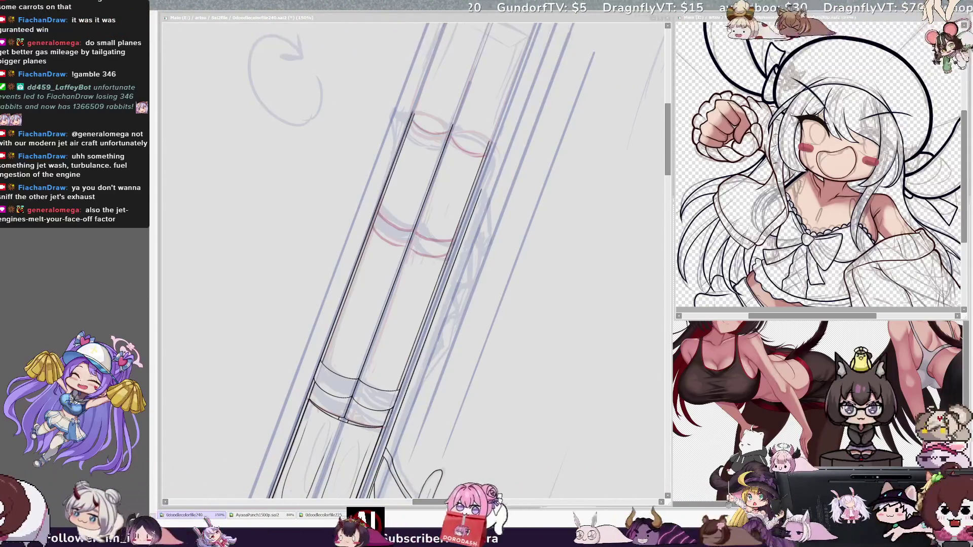
Step: Scroll along the barrel and rotate the canvas clockwise until the barrel lies horizontal
click(668, 261)
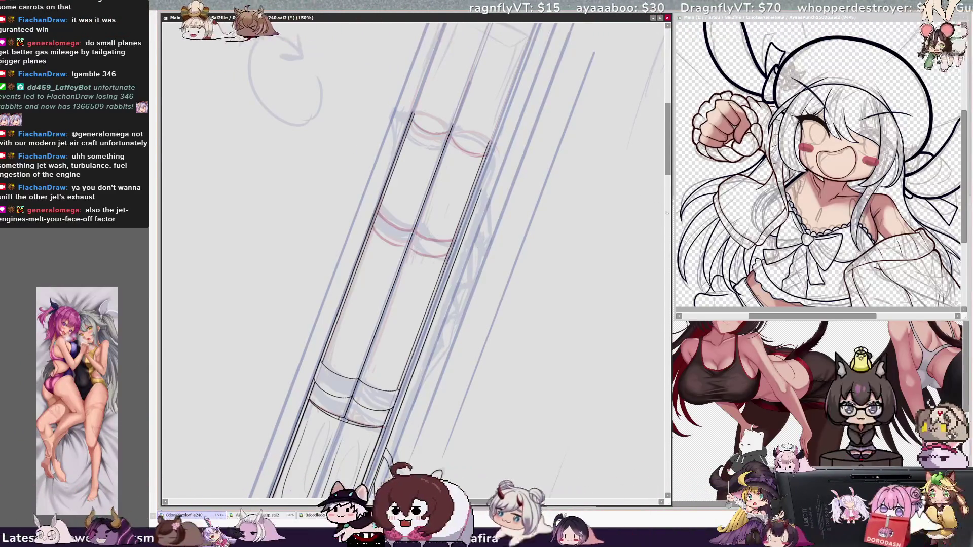
drag(668, 173, 669, 194)
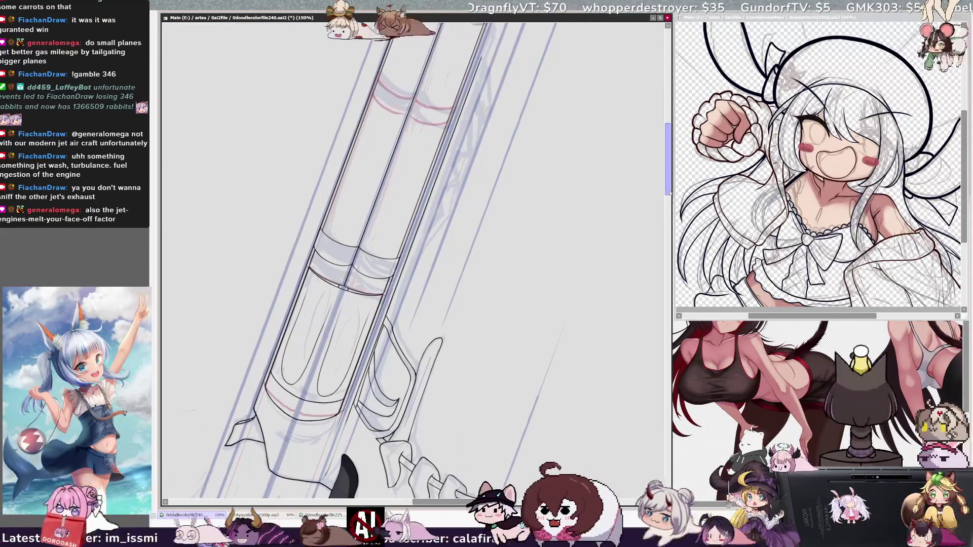
key(End)
key(End)
key(End)
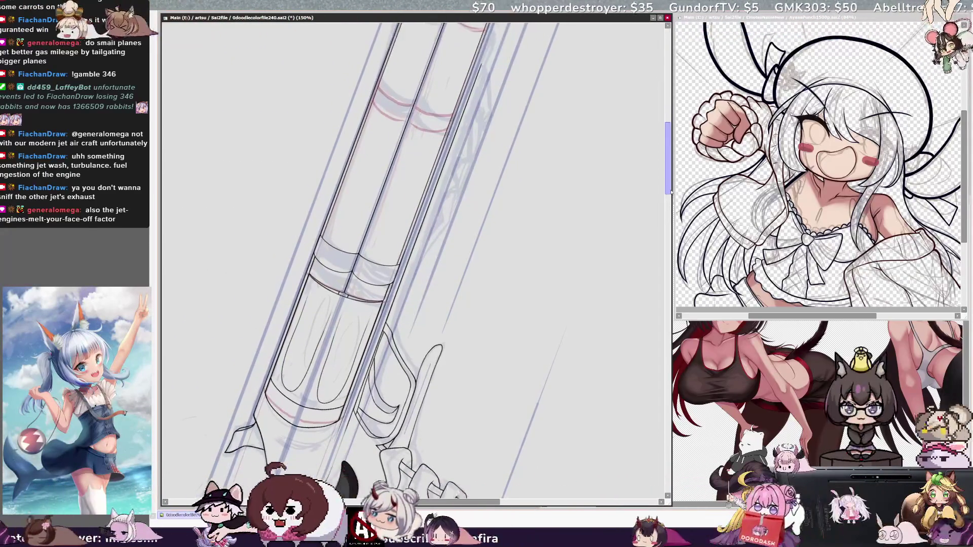
scroll(667, 148, up, 3)
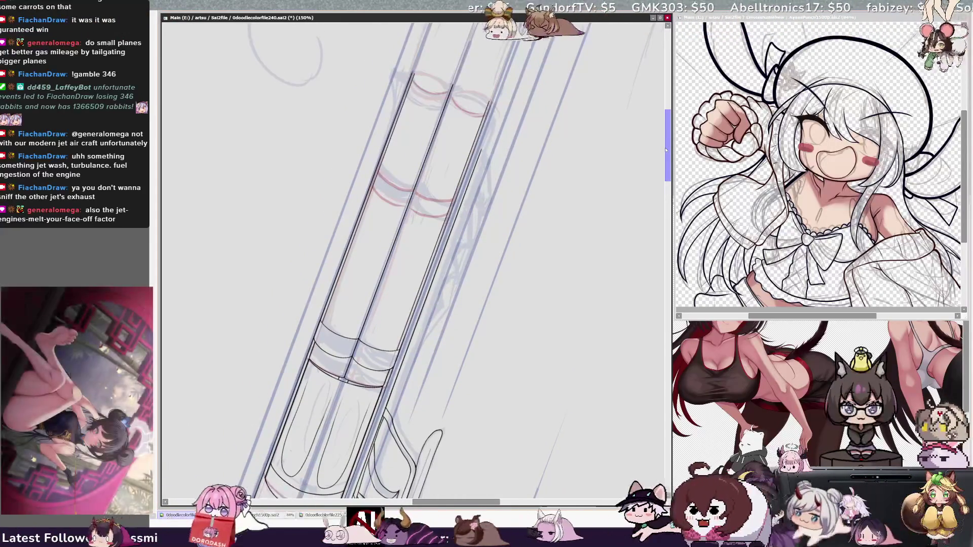
scroll(669, 177, up, 2)
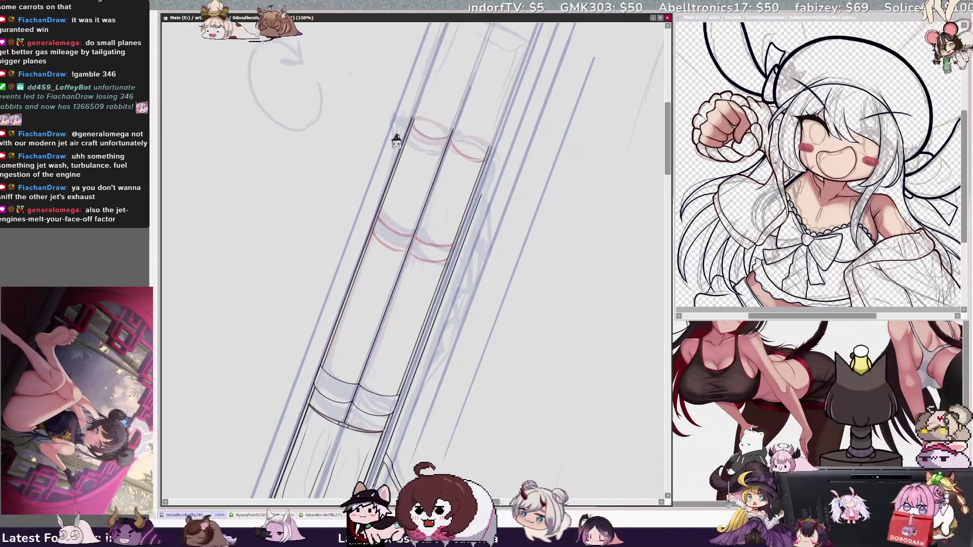
key(End)
key(End)
key(End)
key(End)
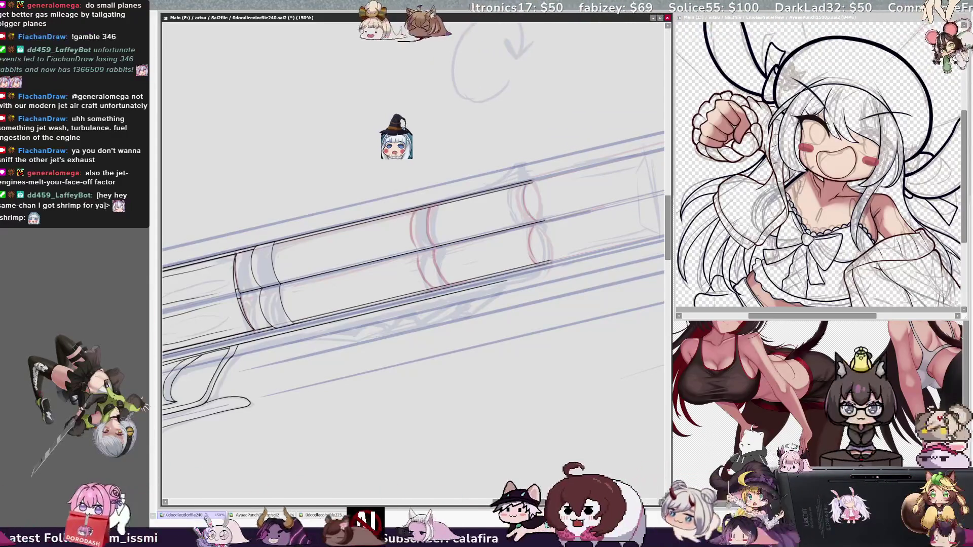
Step: Ink three curves over the red guide of the barrel's middle ring, then zoom to 200%
drag(414, 207, 417, 249)
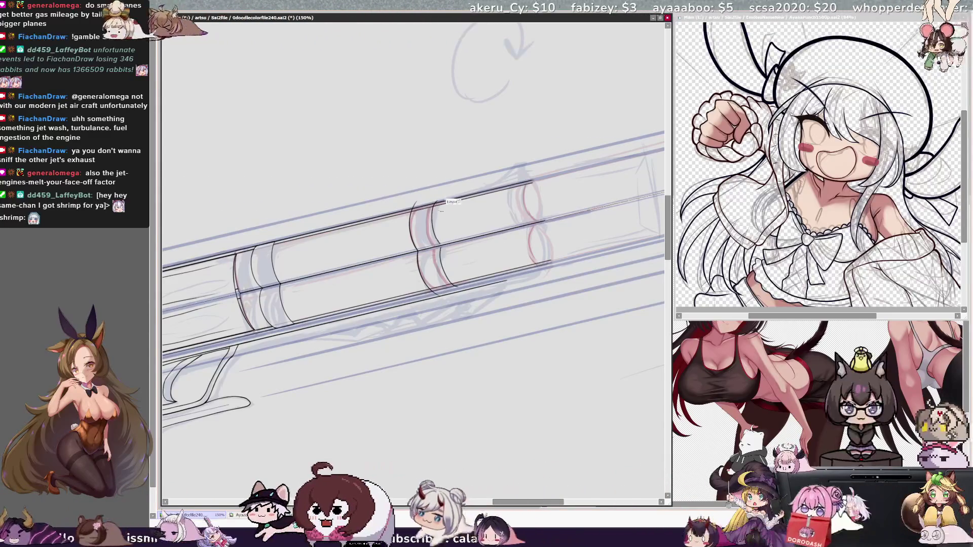
drag(434, 198, 428, 217)
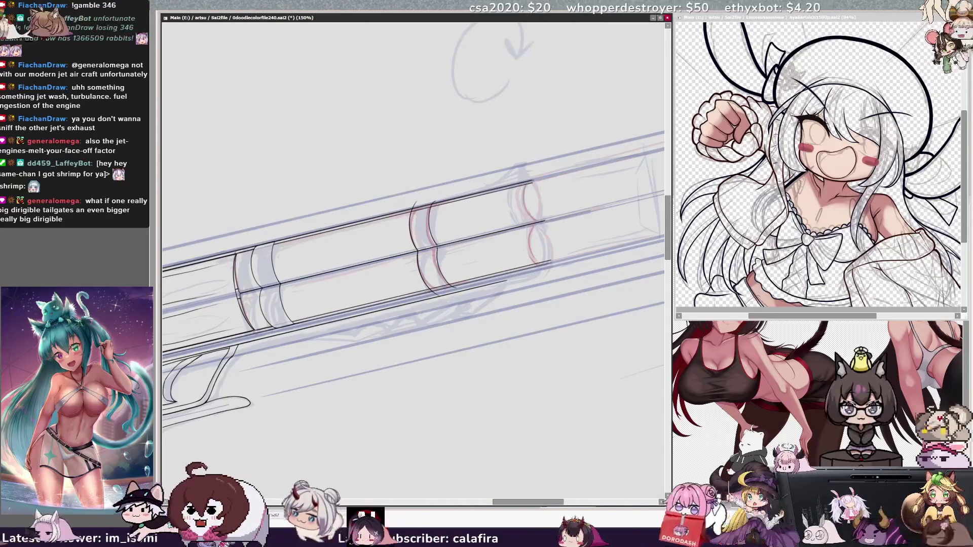
drag(435, 199, 428, 222)
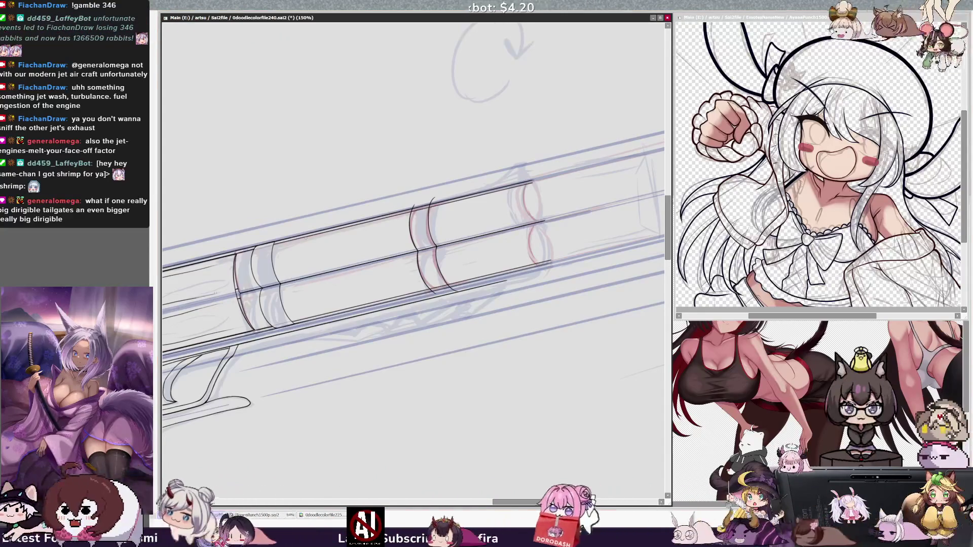
key(ctrl+plus)
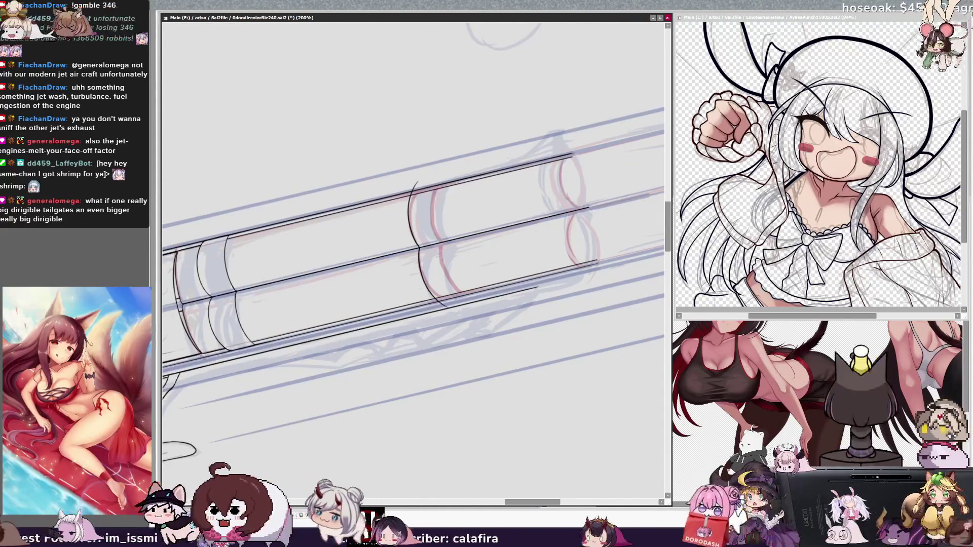
Step: Ink the middle ring's curved edges, join its upper and lower curves, and zoom out to 118%
mouse_move(445, 178)
mouse_down()
mouse_move(445, 235)
mouse_move(474, 296)
mouse_up()
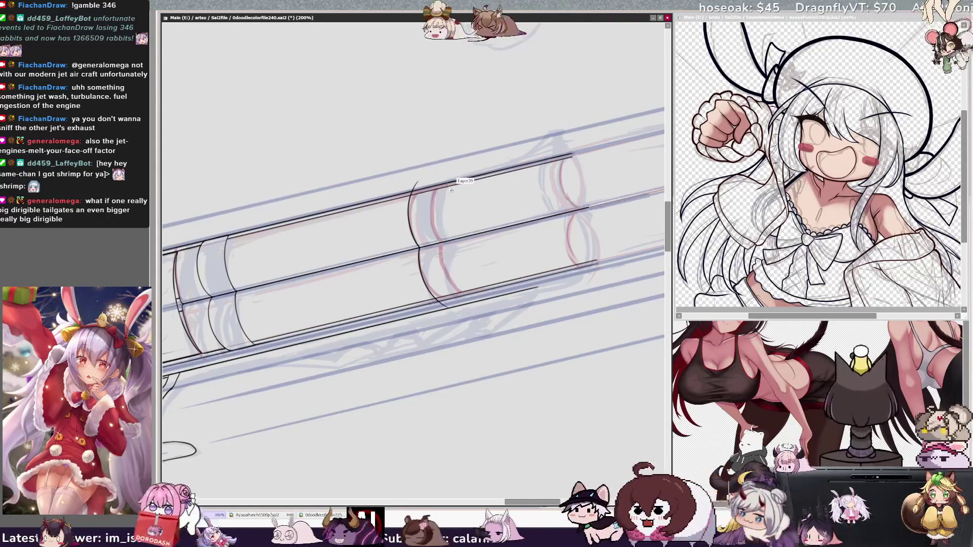
drag(439, 223, 445, 256)
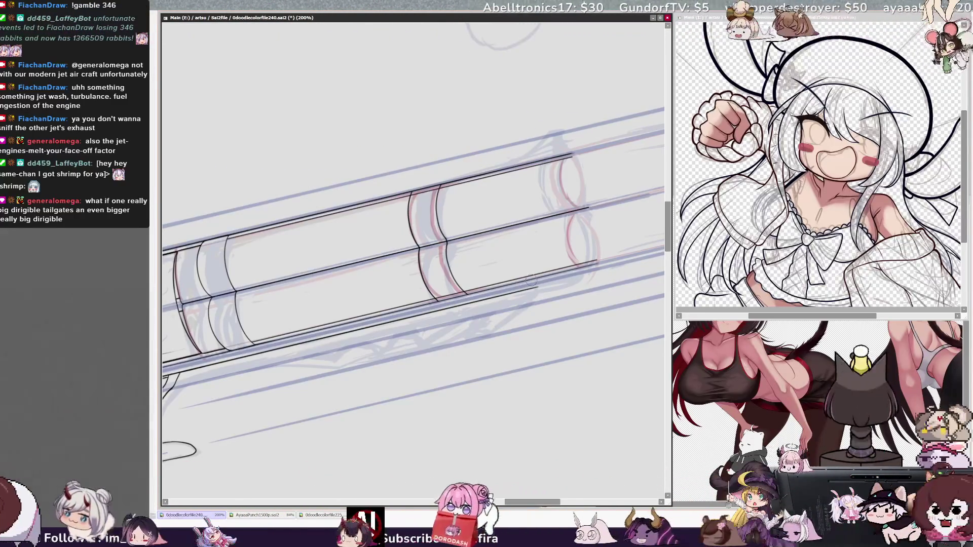
scroll(520, 317, down, 3)
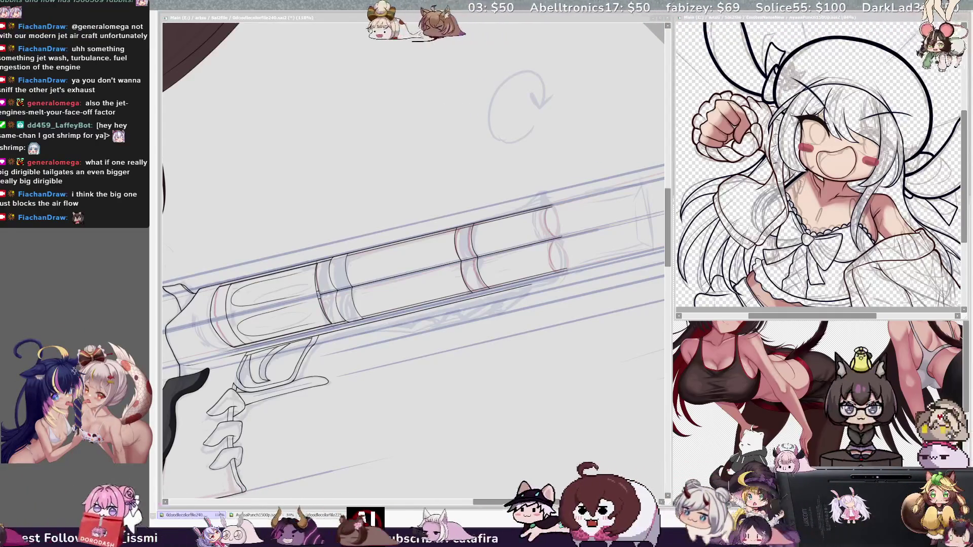
click(531, 360)
drag(542, 502, 546, 504)
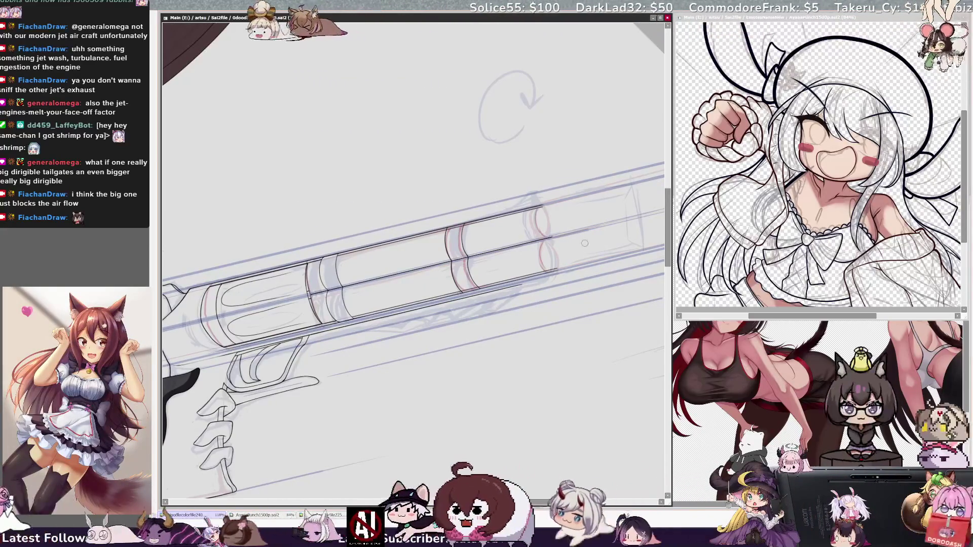
scroll(577, 259, up, 1)
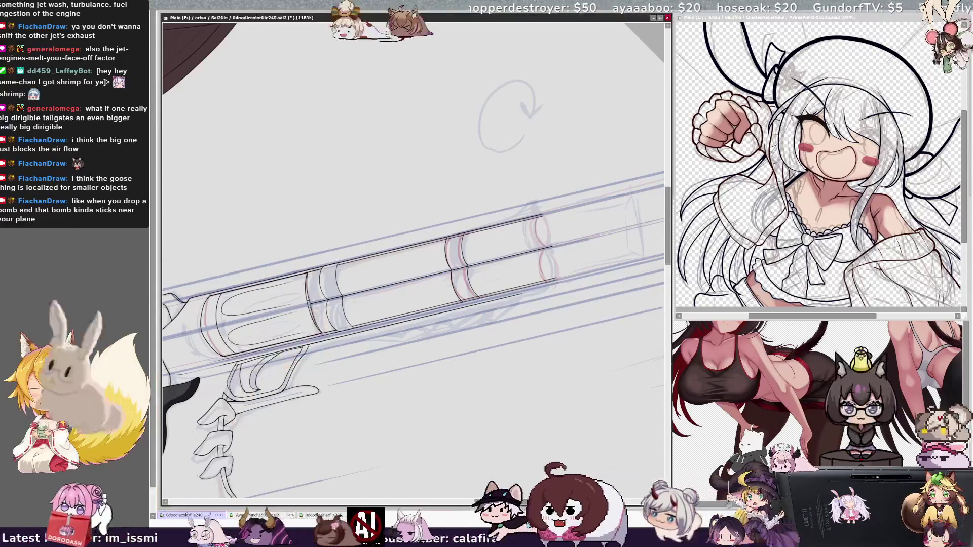
scroll(413, 261, right, 1)
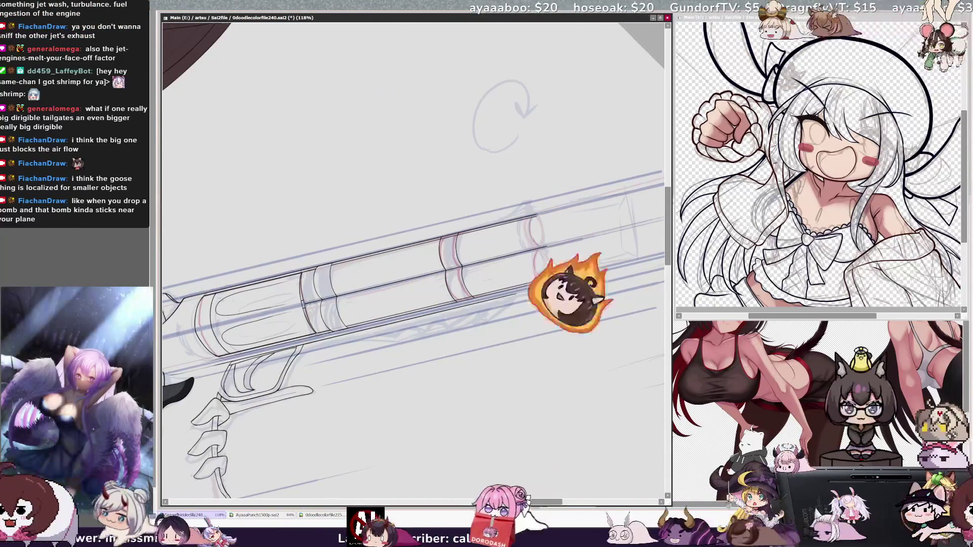
scroll(416, 254, up, 3)
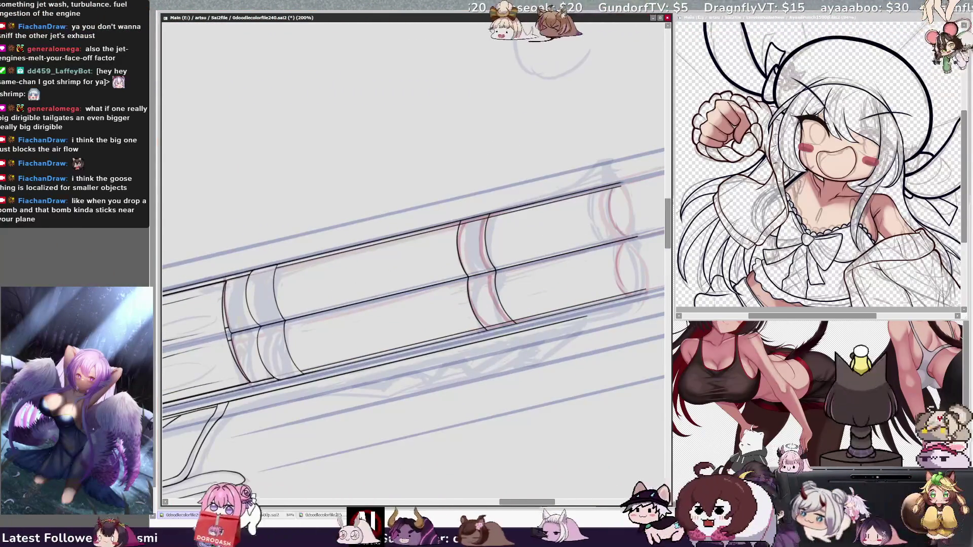
scroll(542, 503, right, 3)
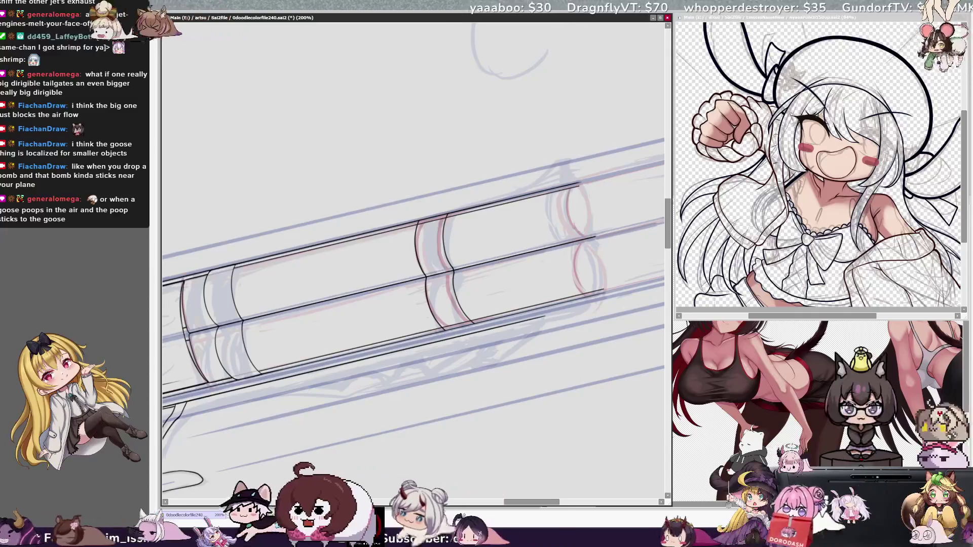
key(bracketleft)
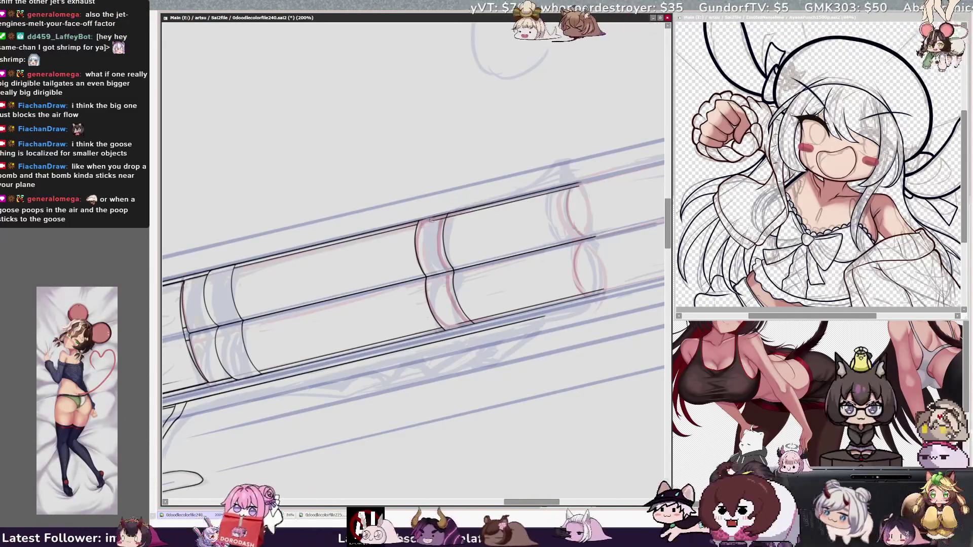
key(Delete)
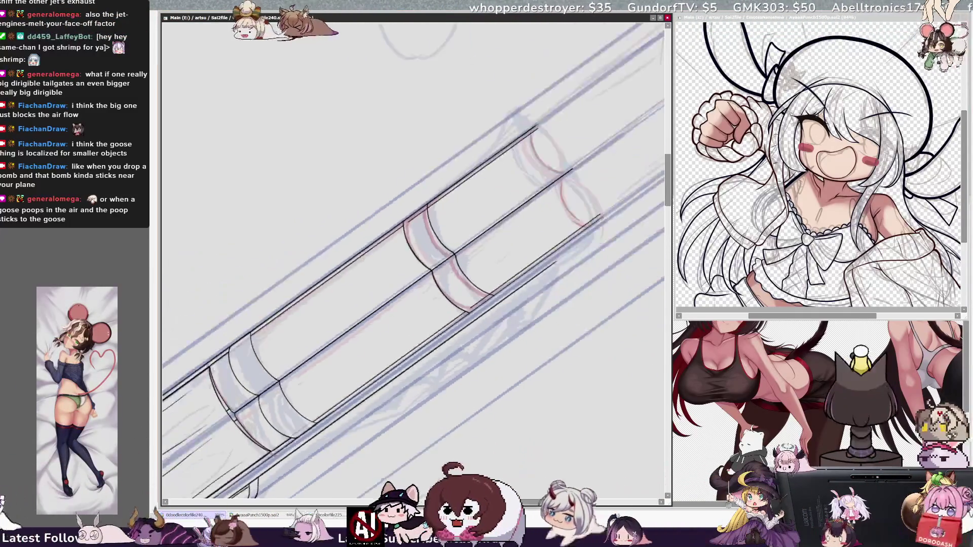
key(Delete)
key(bracketleft)
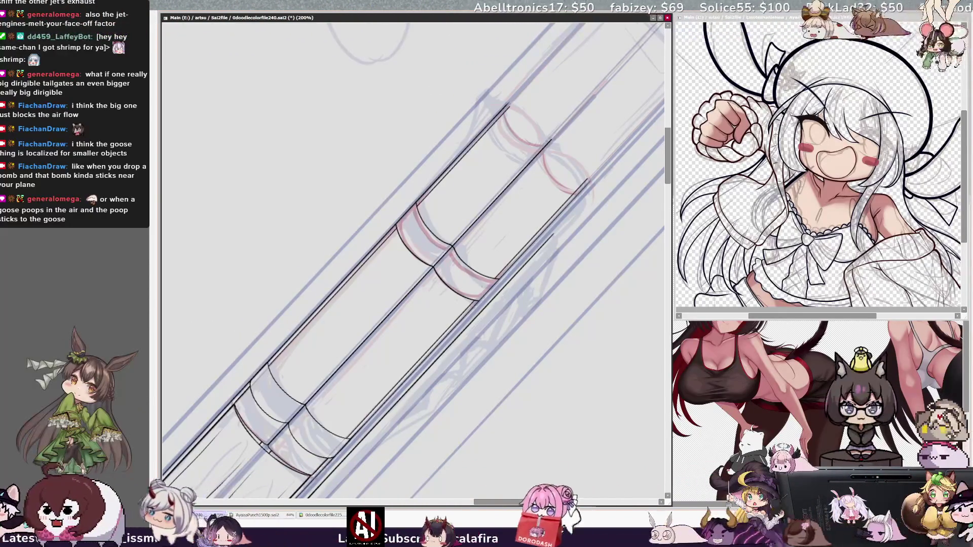
key(minus)
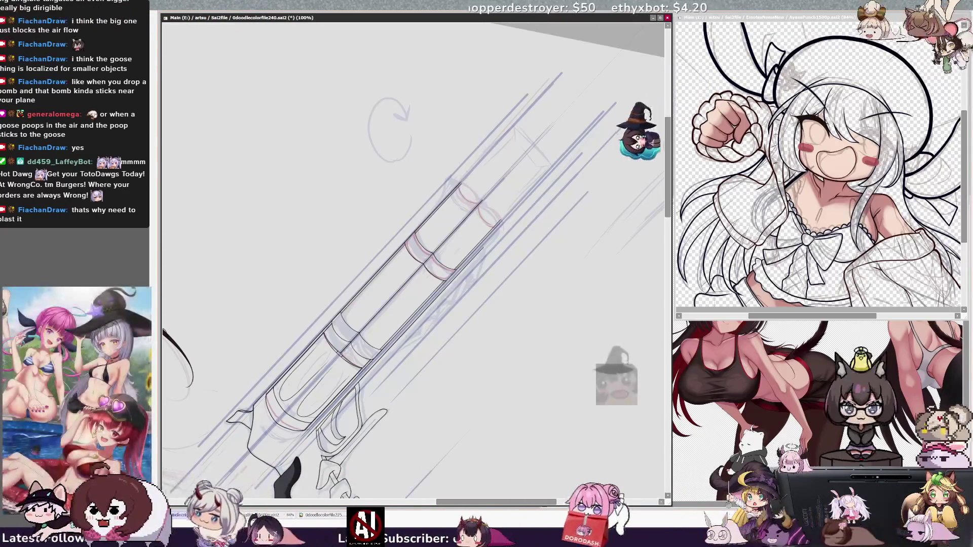
key(ctrl+z)
key(ctrl+y)
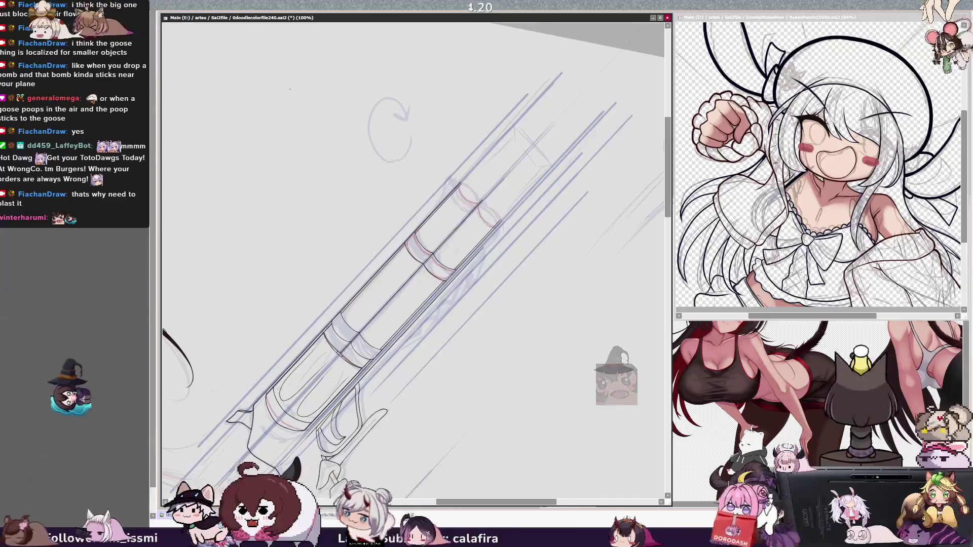
key(End)
key(End)
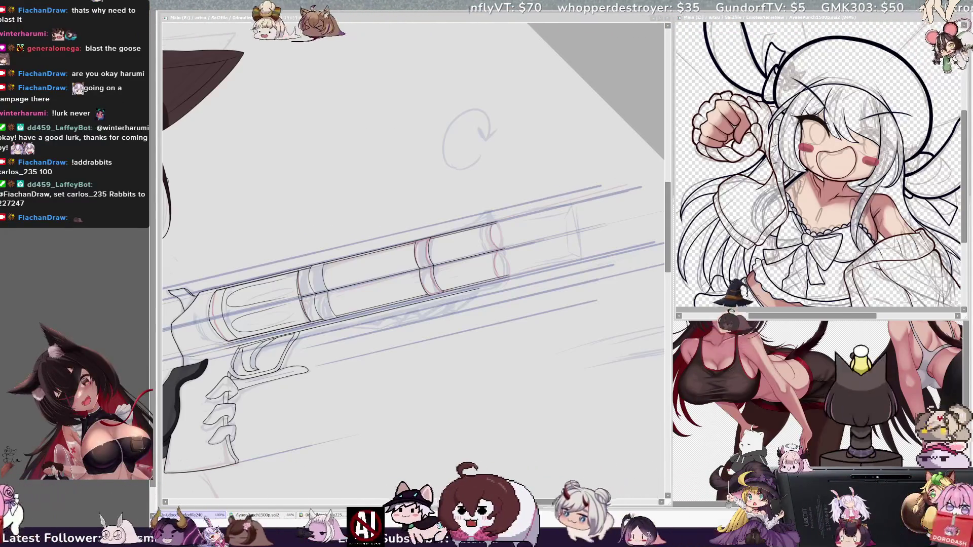
Step: Zoom in on the barrel and, in a mirrored view, undo the cylinder's left-end outline strokes
key(ctrl+plus)
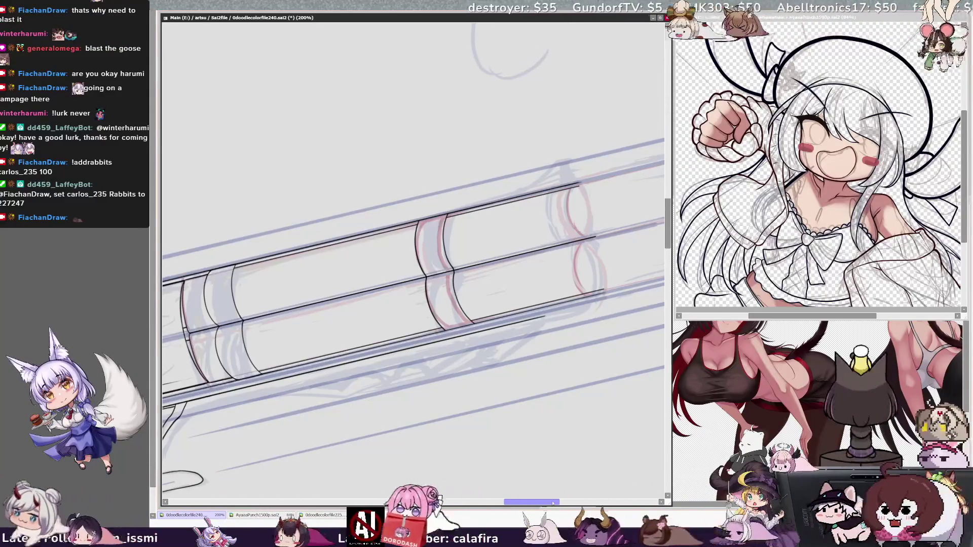
drag(553, 503, 560, 500)
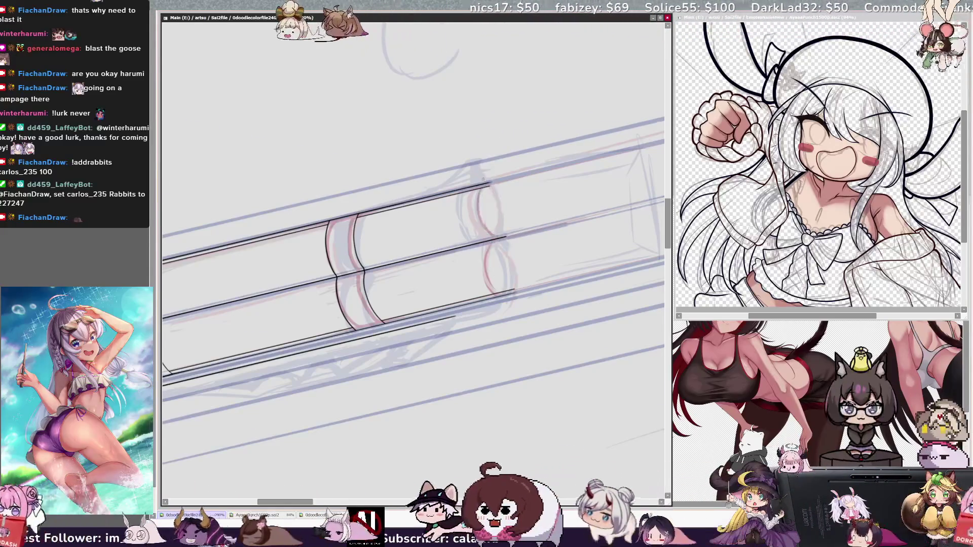
key(h)
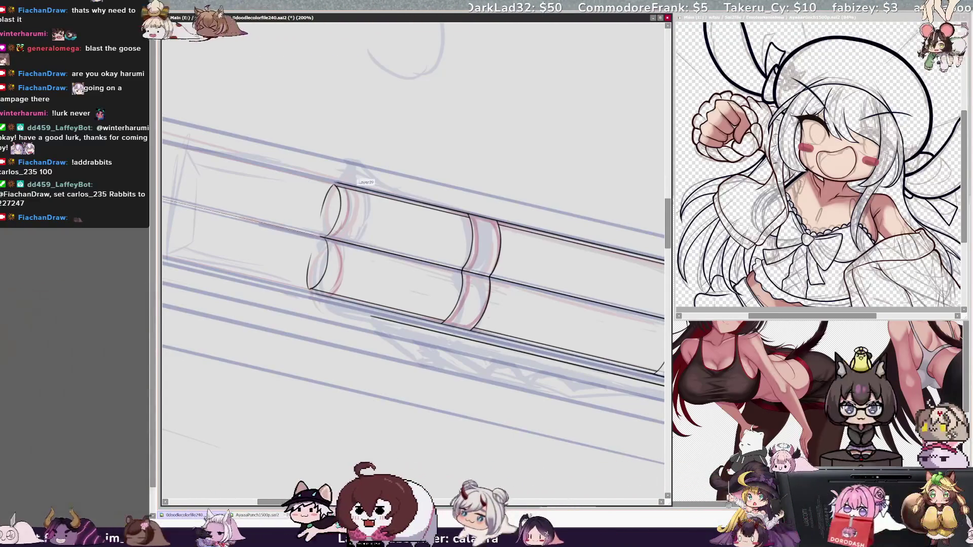
key(ctrl+z)
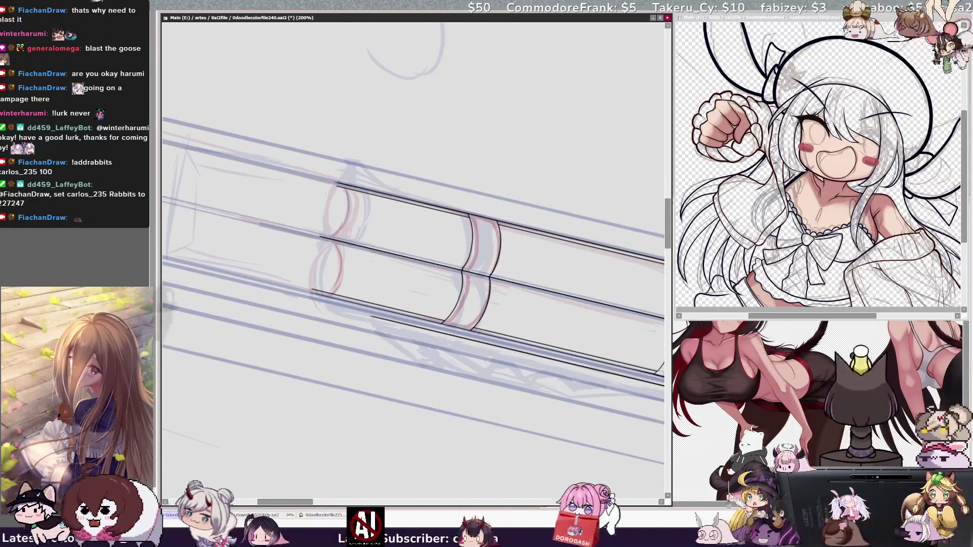
Step: Redraw the cylinder end's left curve and try the lower ellipse's left side, undoing the last stroke
drag(311, 211, 300, 257)
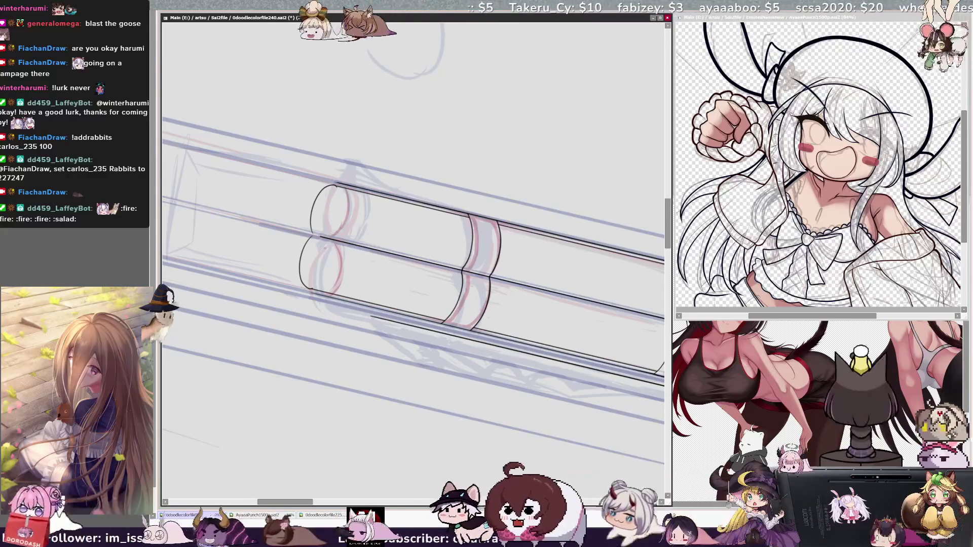
drag(336, 188, 318, 235)
key(ctrl+z)
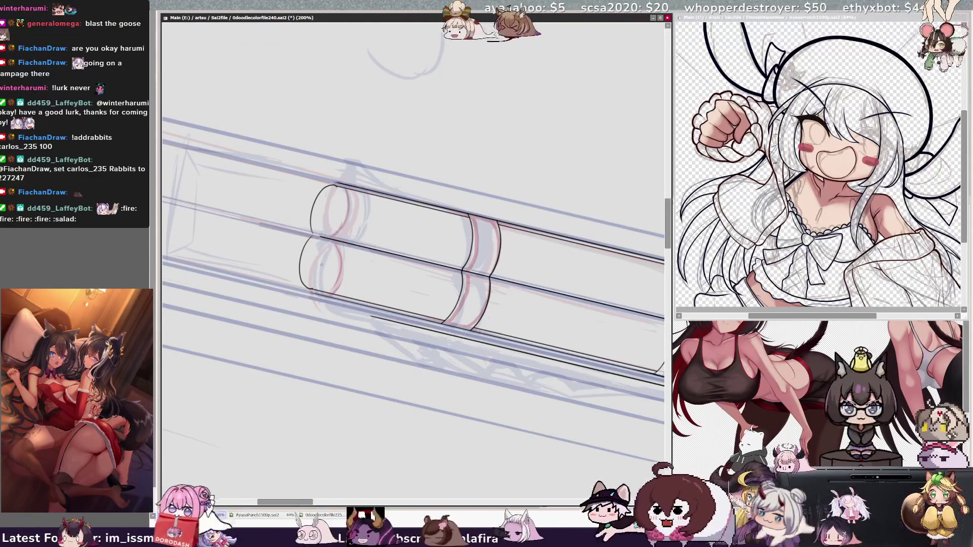
key(h)
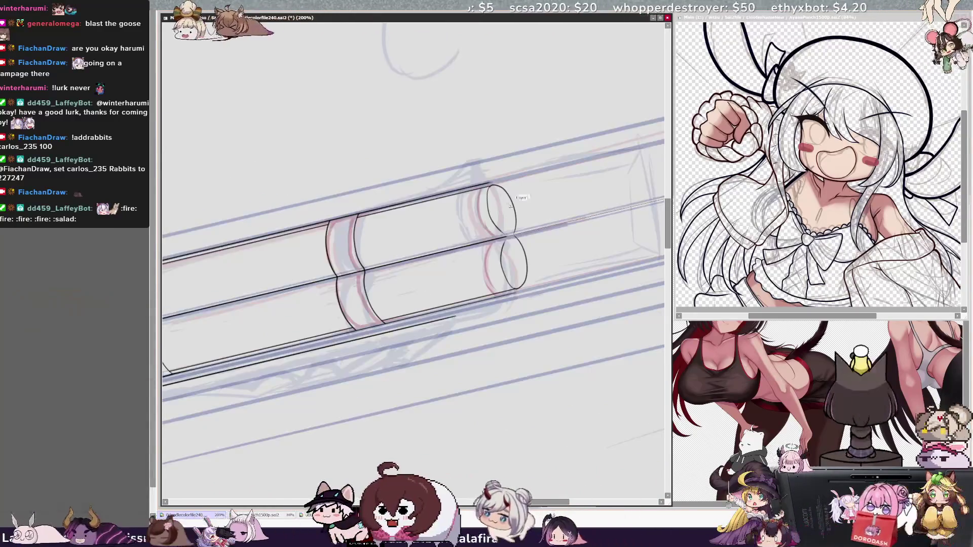
drag(512, 288, 499, 244)
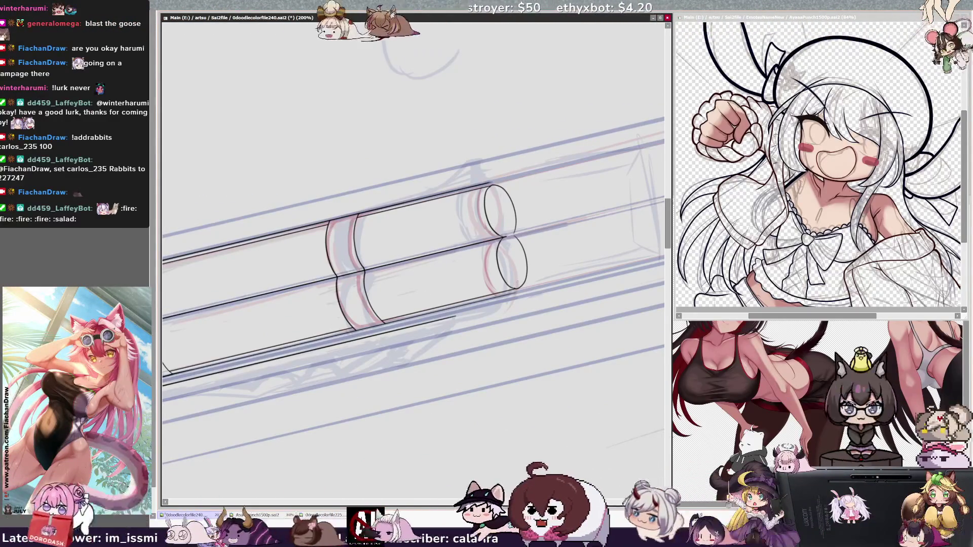
key(ctrl+z)
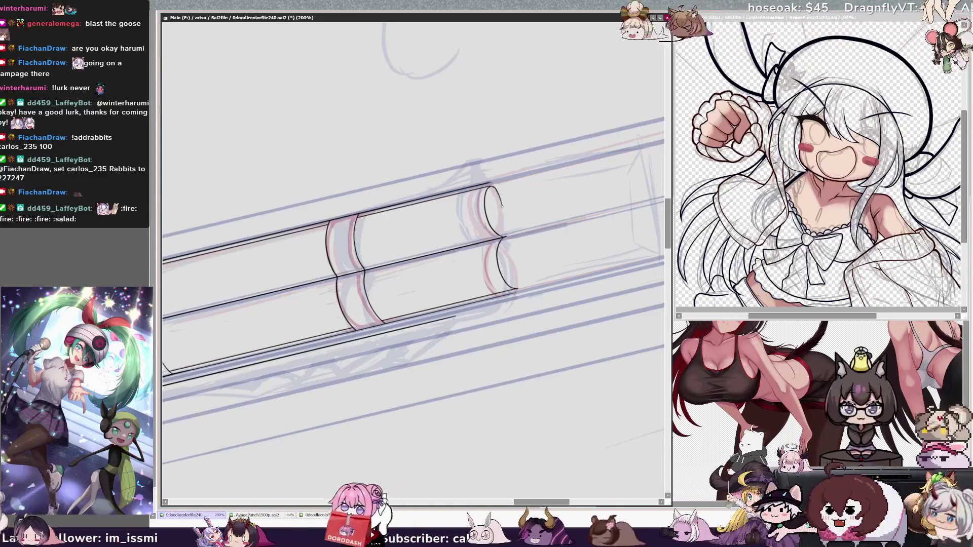
Step: In a mirrored view, extend the end arc to the junction and close the upper barrel-end ellipse
key(h)
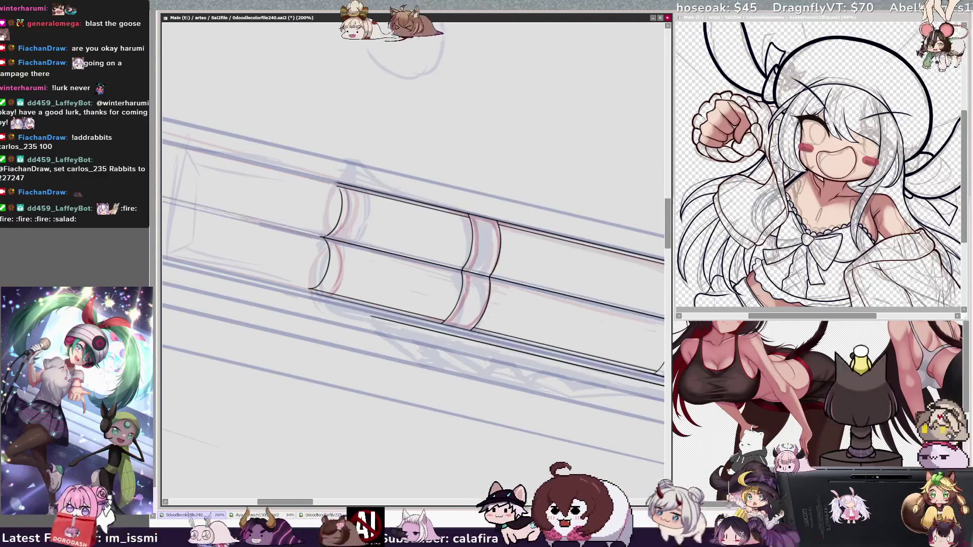
drag(320, 216, 326, 235)
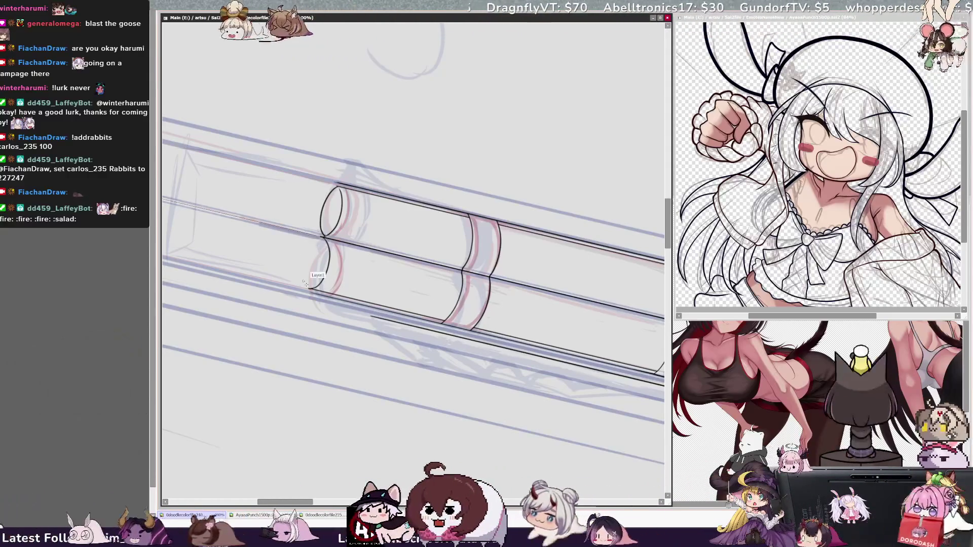
drag(295, 268, 308, 288)
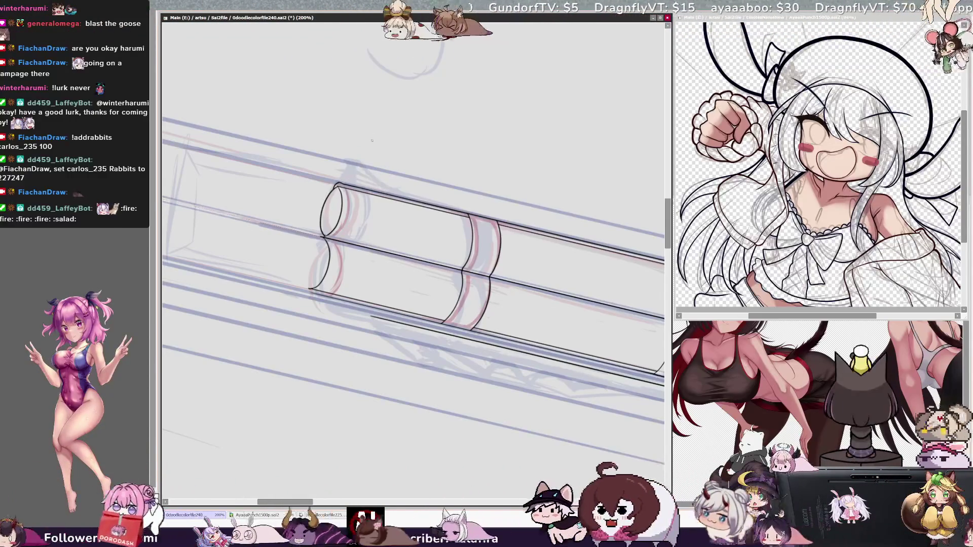
mouse_move(342, 181)
mouse_down()
mouse_move(358, 170)
mouse_move(369, 178)
mouse_up()
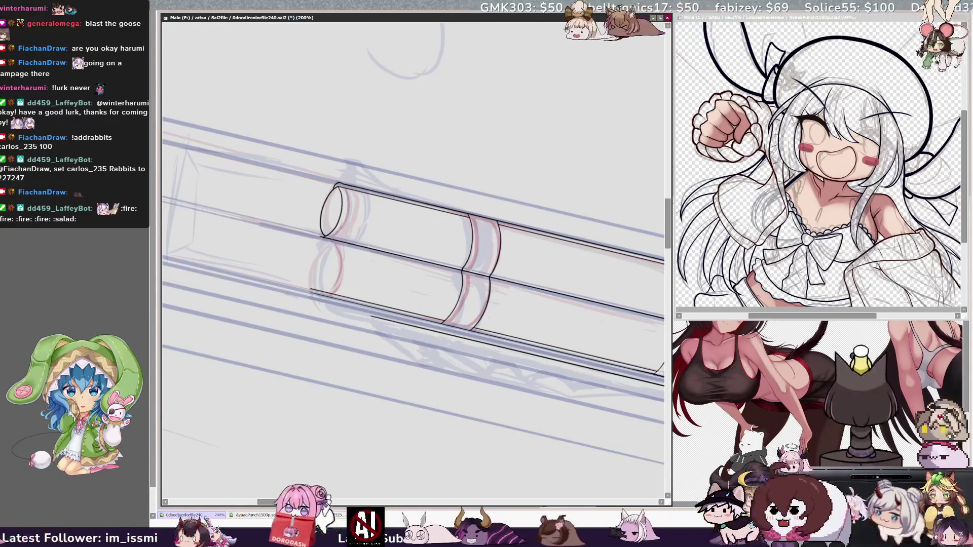
Step: Ink both sides of the lower barrel-end ellipse to close it, then level the barrel horizontally
mouse_move(335, 243)
mouse_down()
mouse_move(322, 276)
mouse_move(340, 273)
mouse_move(323, 293)
mouse_up()
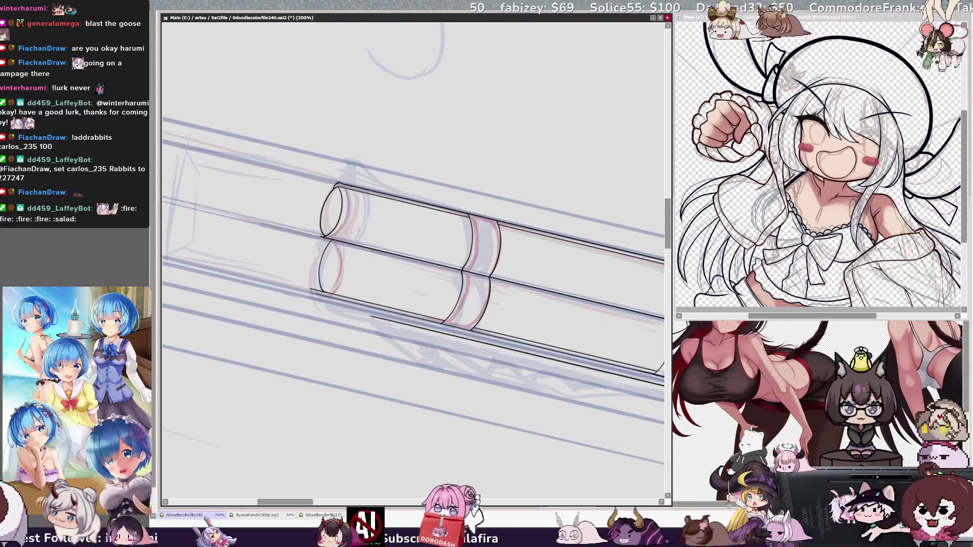
drag(336, 244, 338, 276)
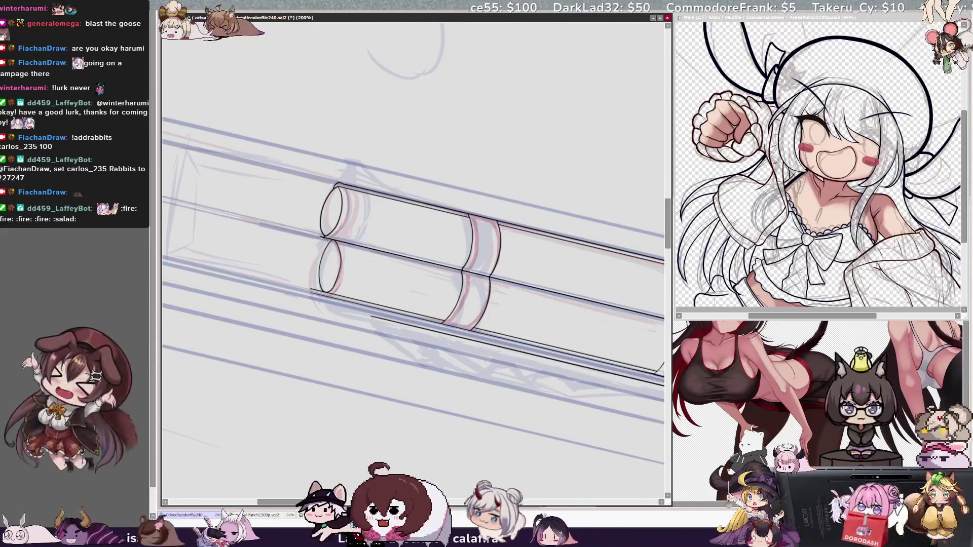
mouse_move(314, 238)
mouse_down()
mouse_move(304, 263)
mouse_move(311, 288)
mouse_up()
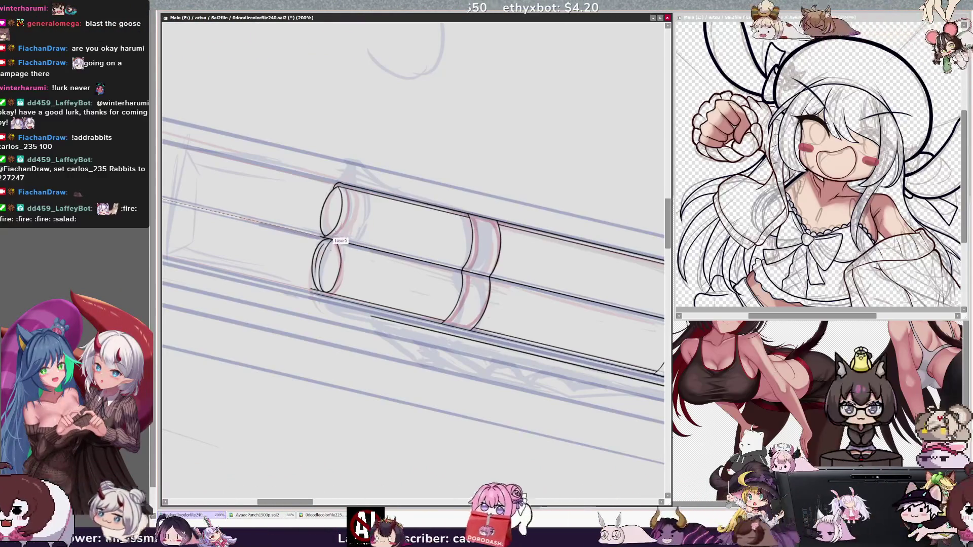
key(Home)
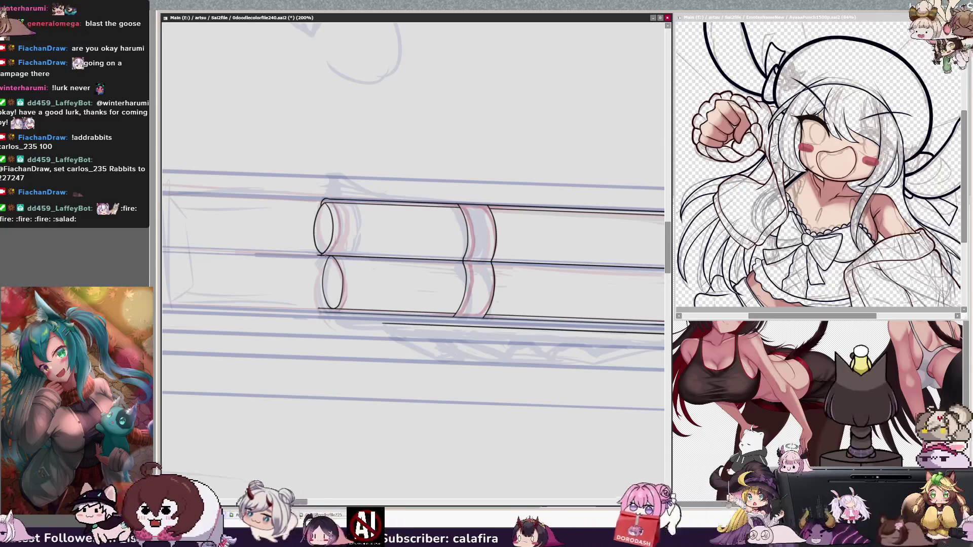
Step: Ink an extra curve along the left side of the lower barrel-end ellipse to thicken its rim
drag(324, 257, 319, 309)
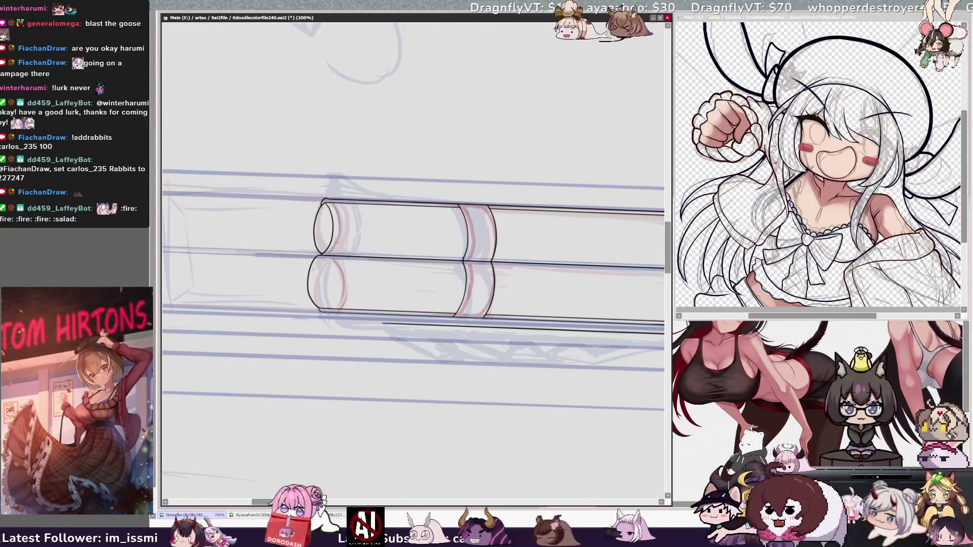
key(h)
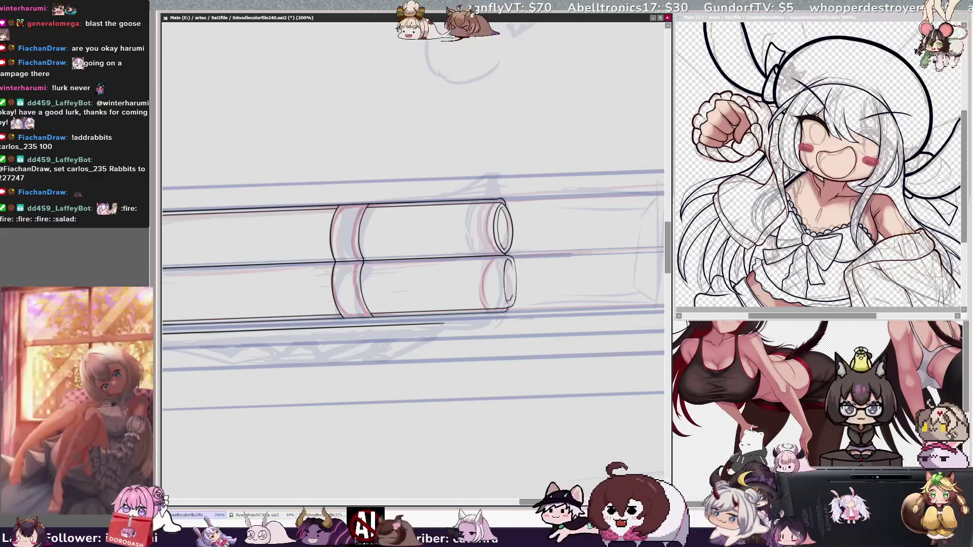
key(h)
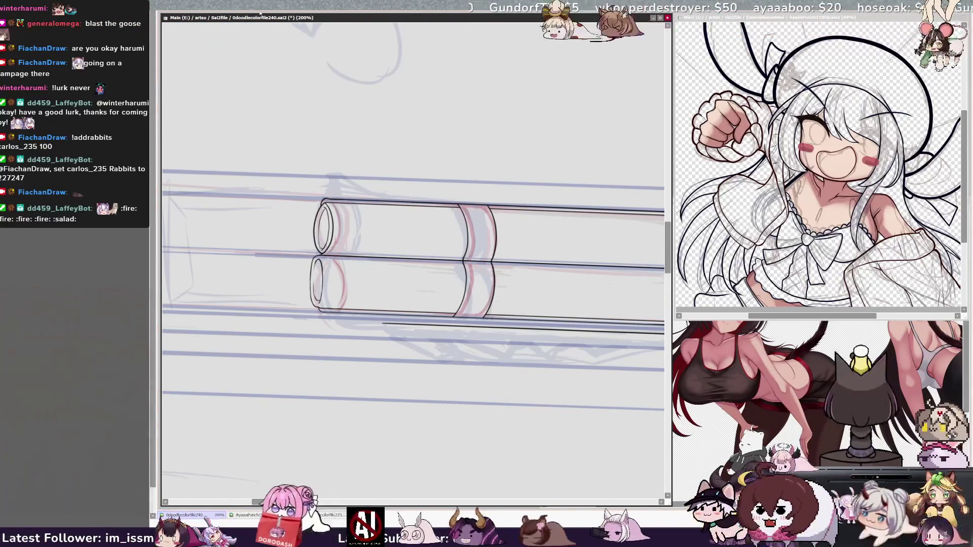
Step: At 200% zoom in a mirrored view, ink the lower muzzle's inner rim curve, redrawing it until it fits
key(Page_Down)
key(Page_Down)
key(Page_Up)
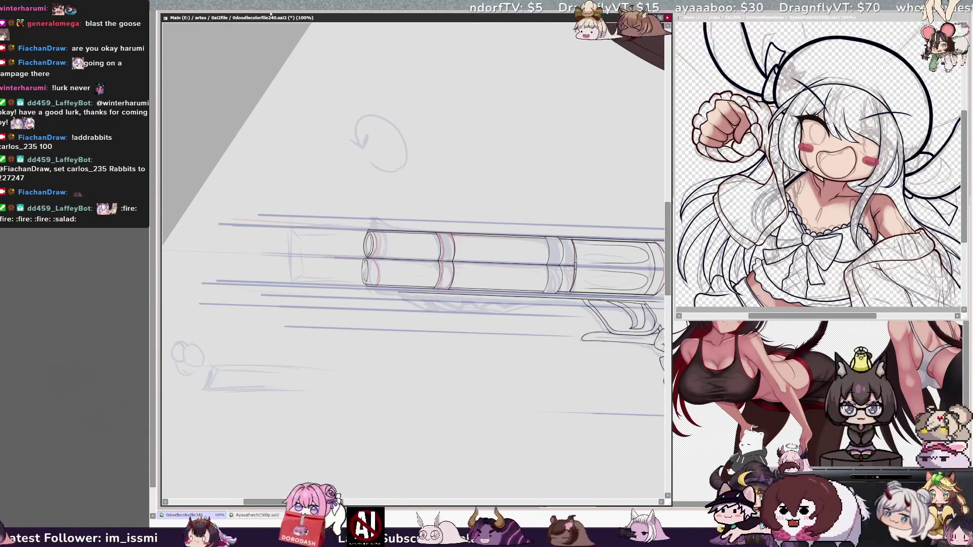
key(ctrl+plus)
key(h)
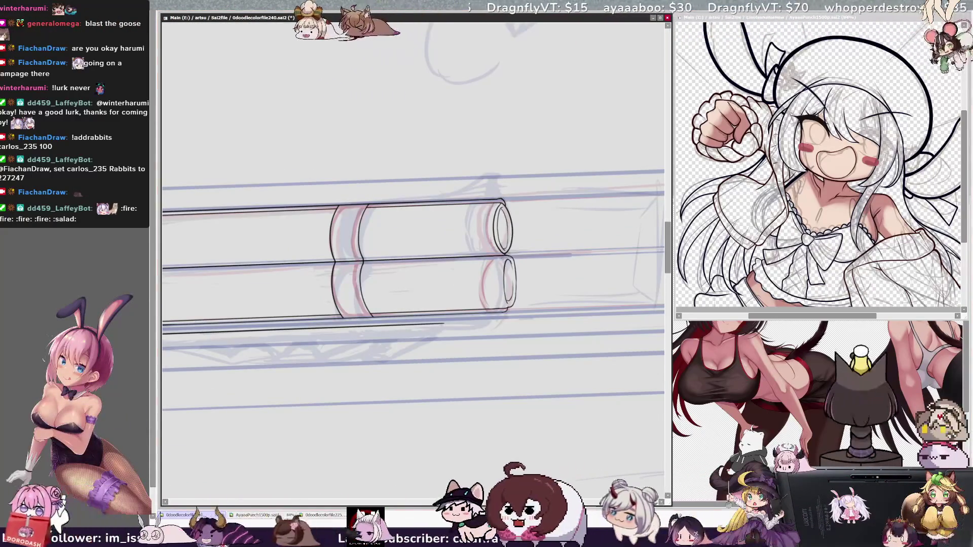
drag(495, 257, 493, 290)
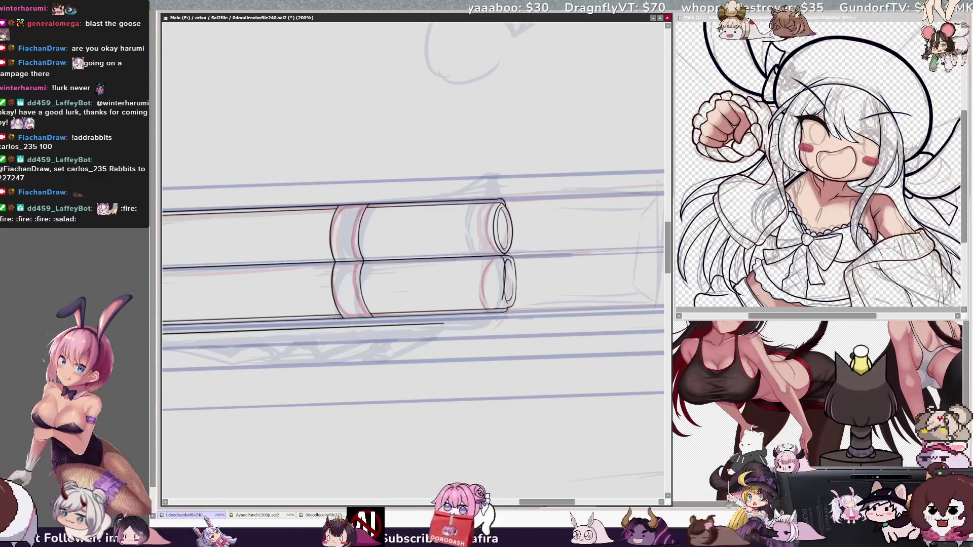
key(ctrl+z)
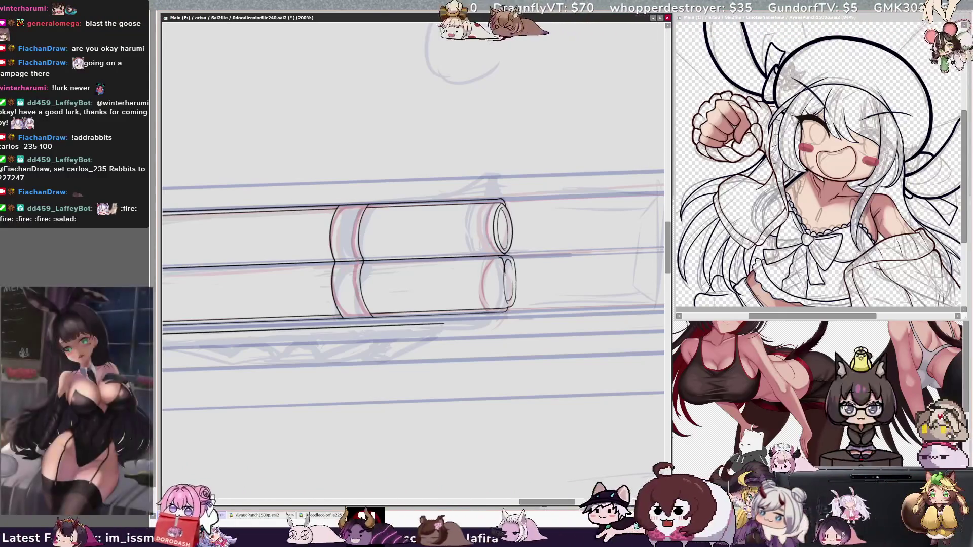
drag(505, 284, 505, 298)
mouse_move(498, 256)
mouse_down()
mouse_move(485, 289)
mouse_move(493, 305)
mouse_up()
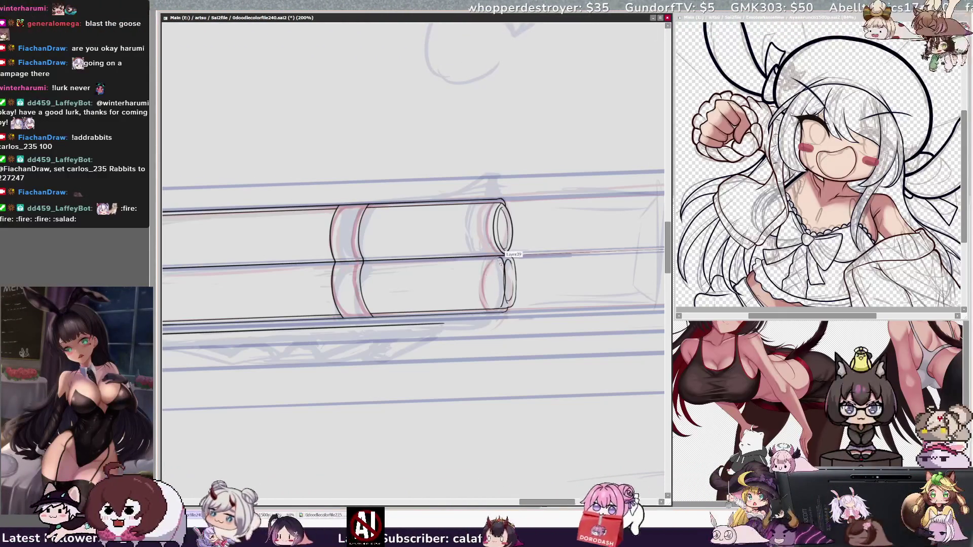
key(ctrl+z)
drag(492, 268, 495, 307)
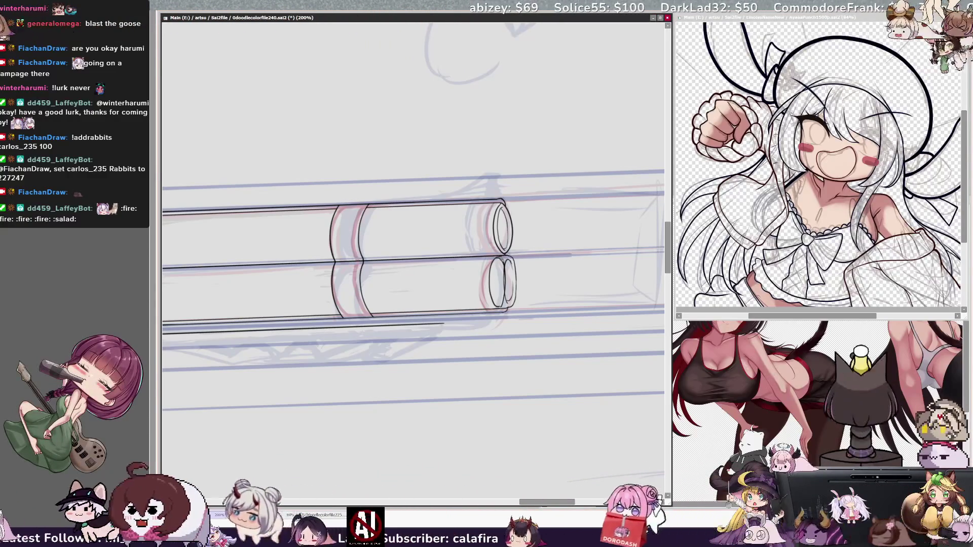
key(h)
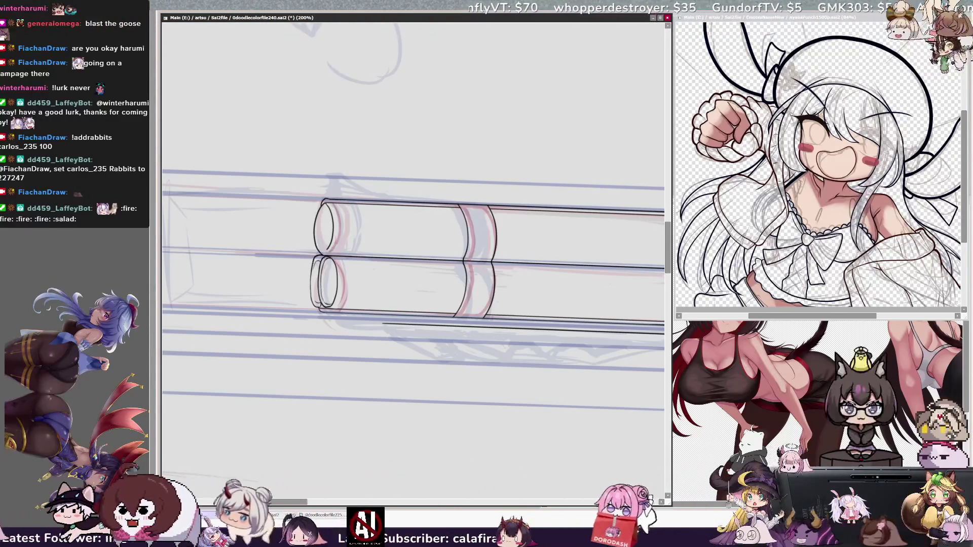
Step: Ink the inner rim of the top barrel end and trim a small piece of its ellipse
drag(326, 204, 332, 216)
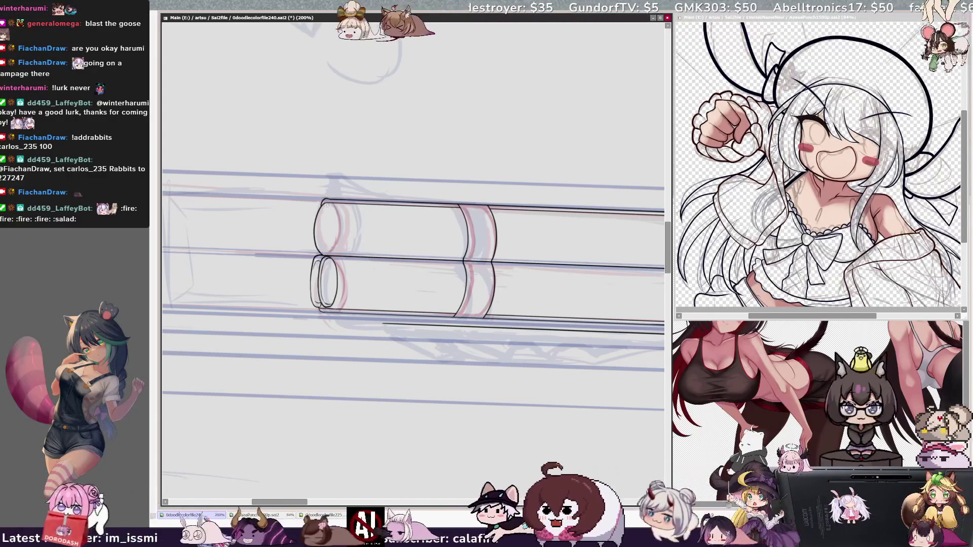
drag(326, 204, 331, 252)
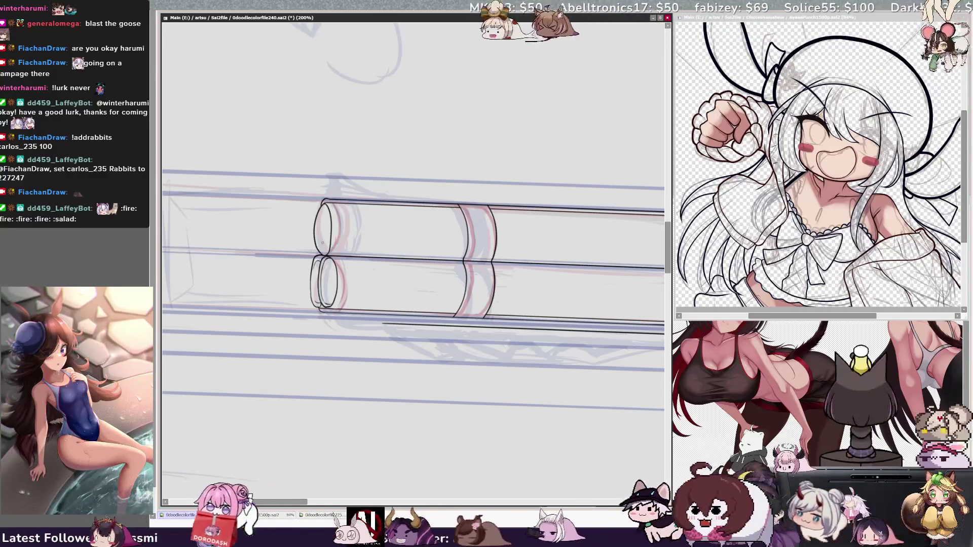
key(h)
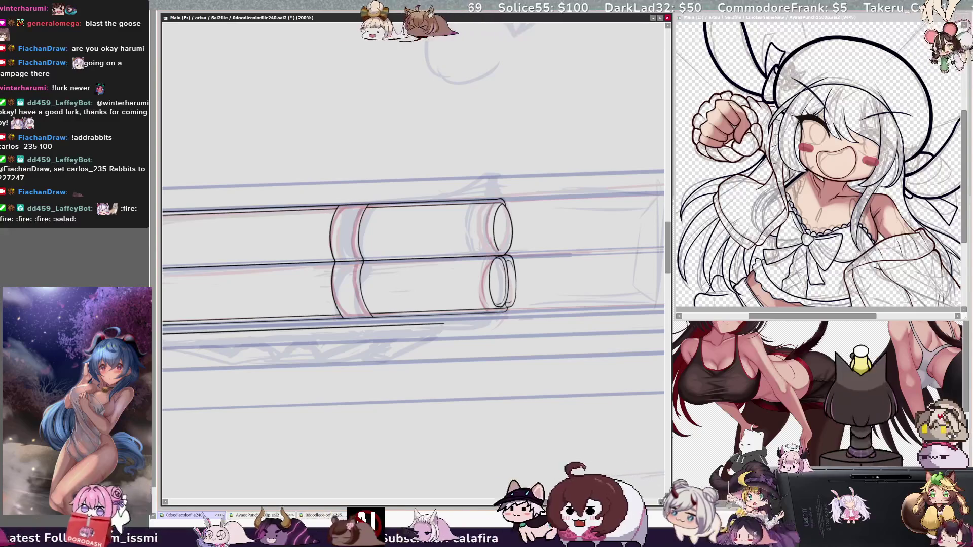
drag(509, 241, 507, 249)
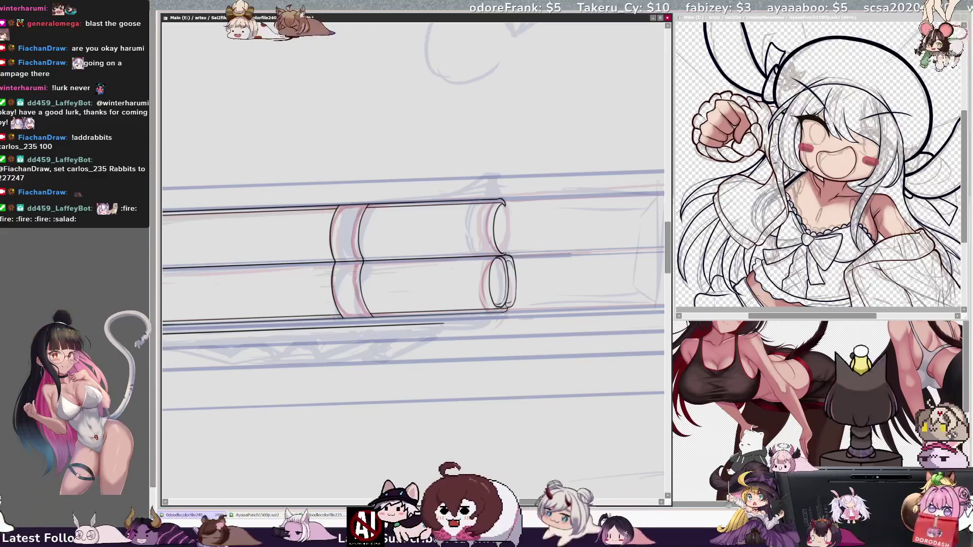
key(h)
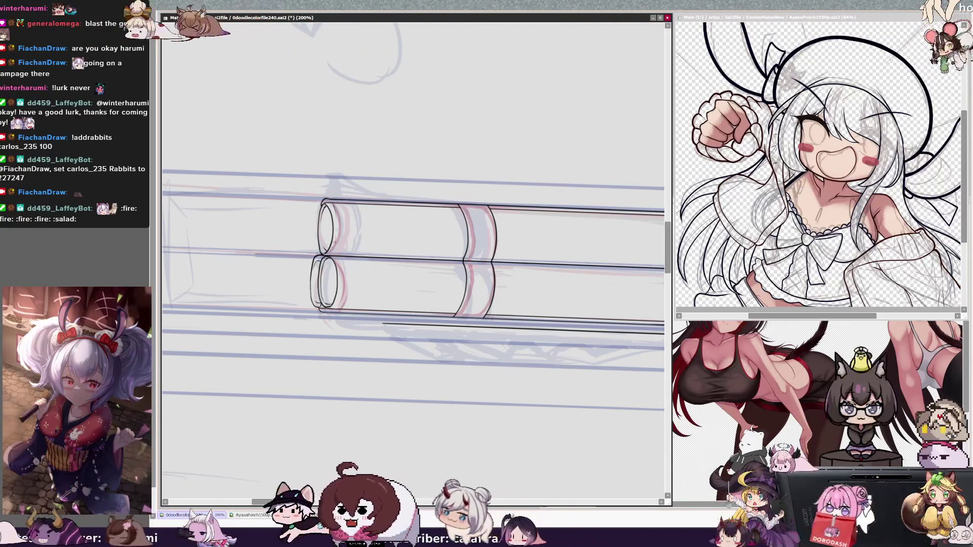
Step: In the mirrored view, ink the upper end's inner ellipse and the lower end's left curve
key(h)
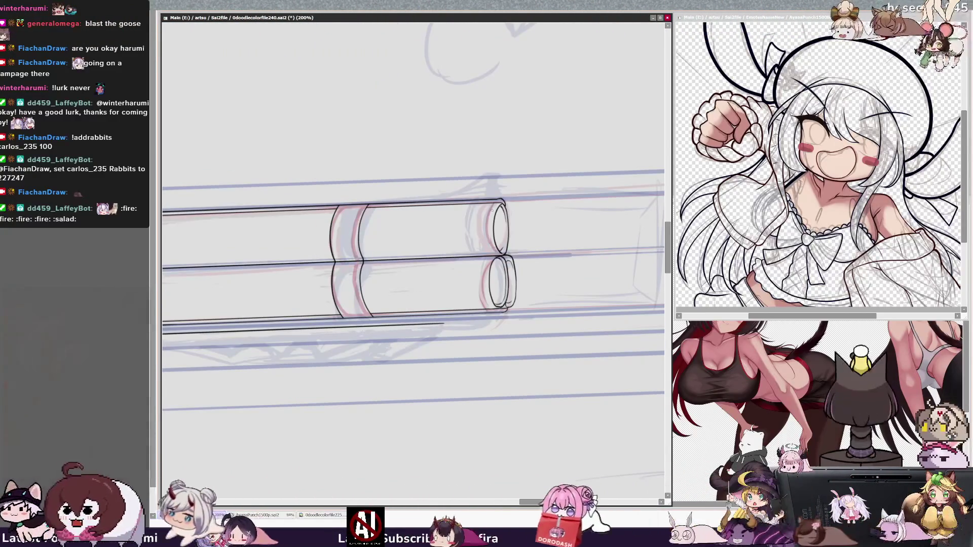
drag(482, 223, 480, 248)
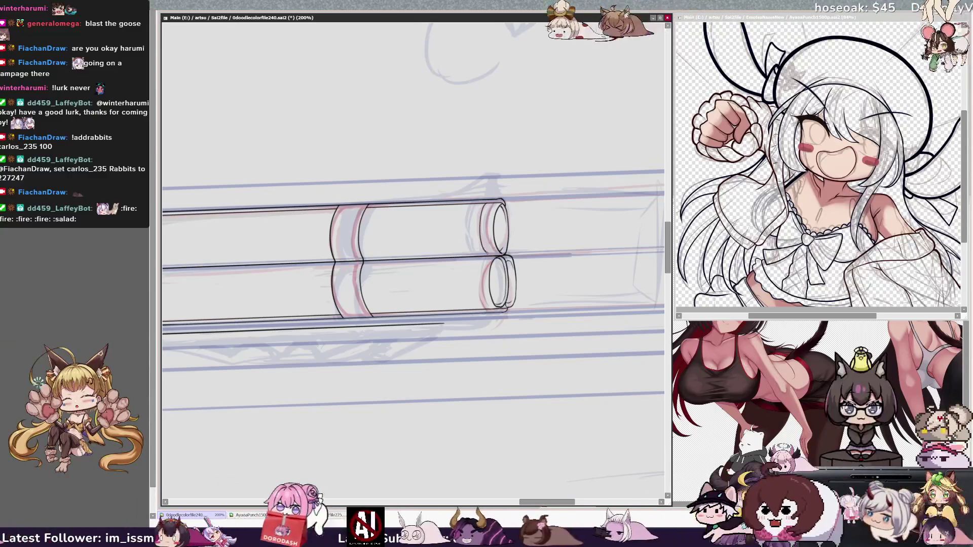
drag(484, 203, 484, 253)
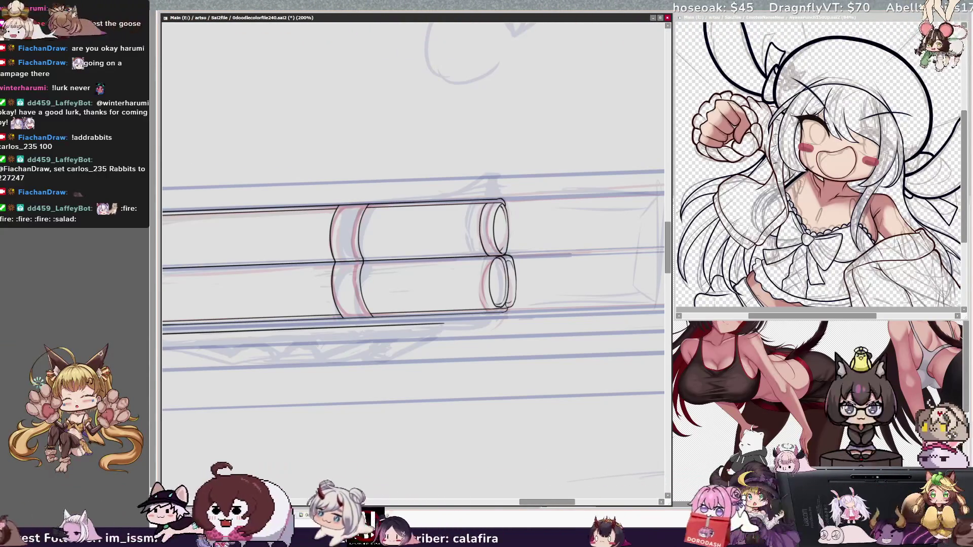
drag(477, 258, 484, 305)
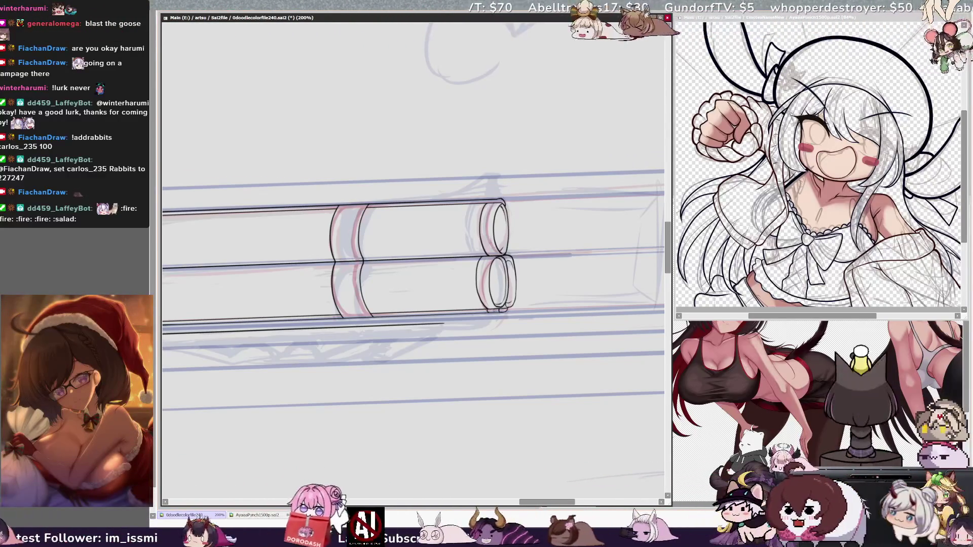
Step: Tilt the gun diagonally, add a thin stroke along the barrel, and zoom out
key(h)
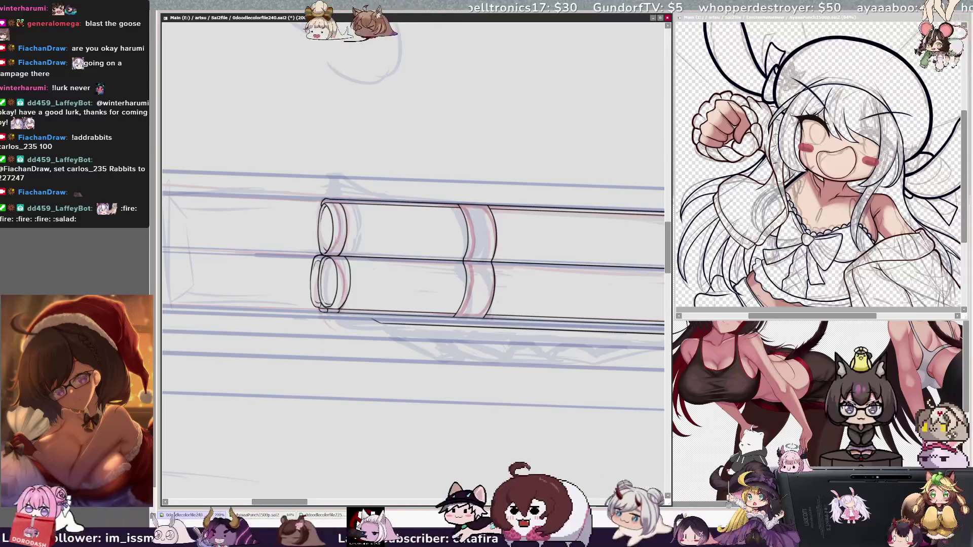
key(End)
key(End)
key(End)
drag(344, 271, 346, 319)
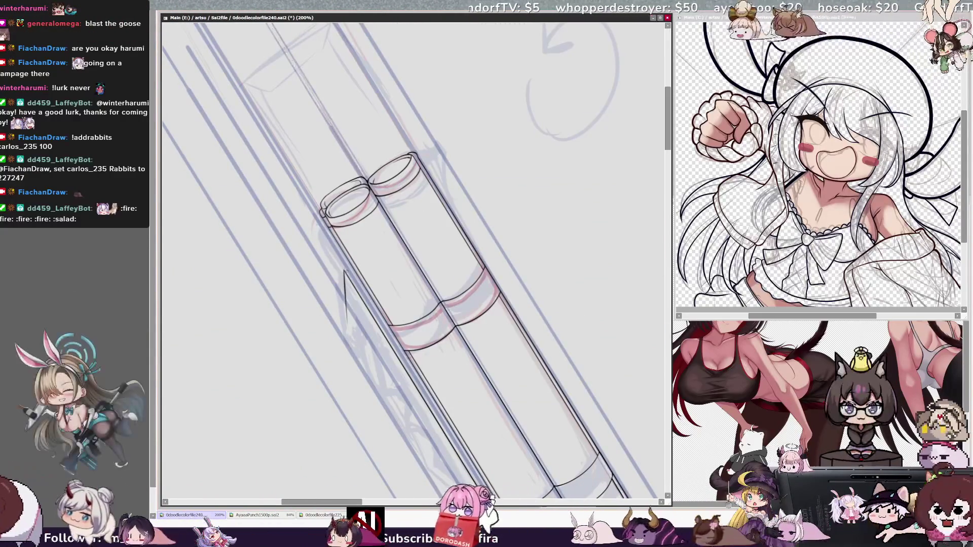
key(minus)
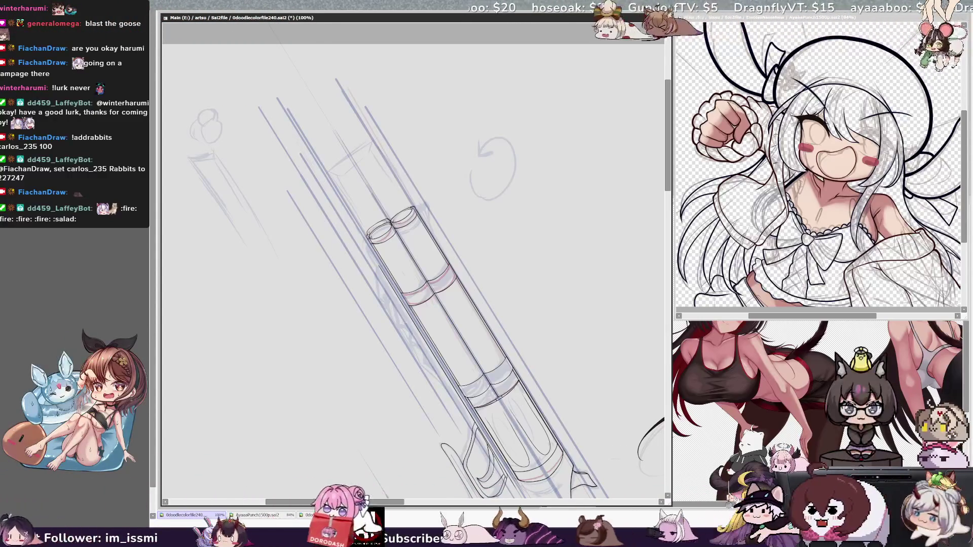
scroll(568, 246, down, 3)
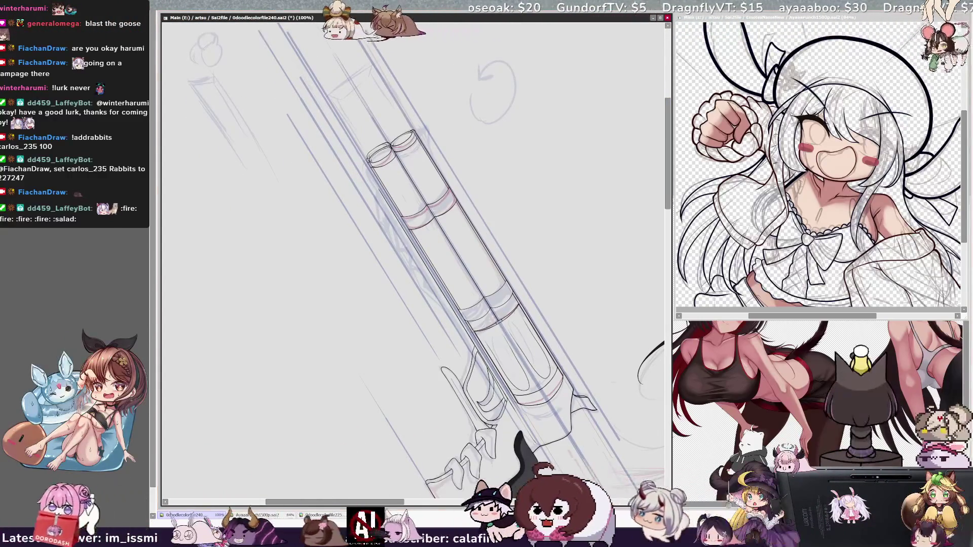
Step: With the gun upright, sketch a short curve beside the barrel's left side
key(End)
key(End)
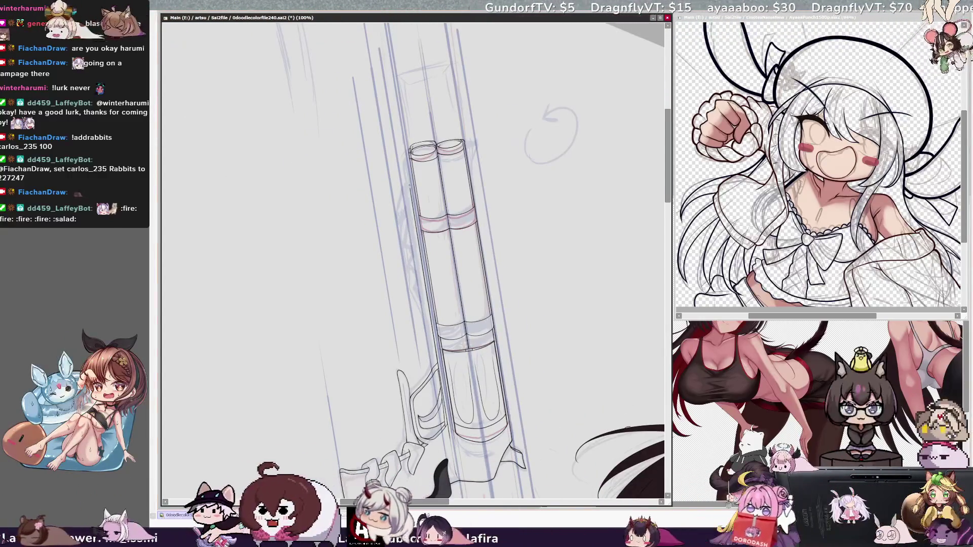
drag(408, 183, 399, 219)
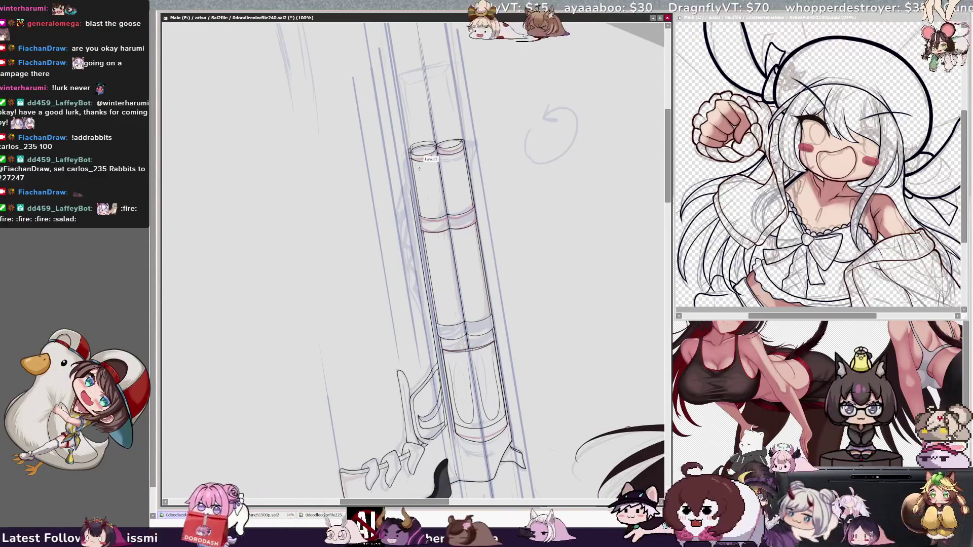
drag(408, 183, 399, 217)
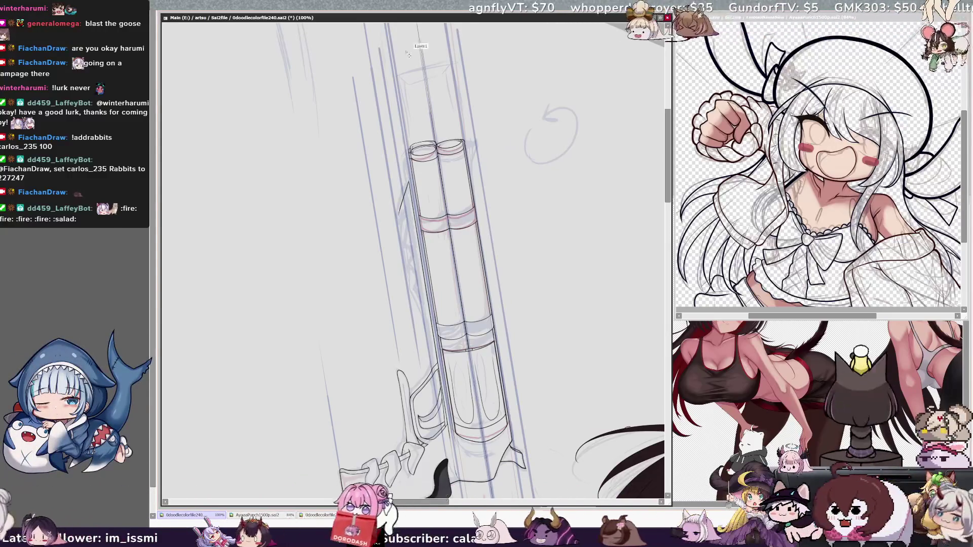
Step: Zoom in and extend the angled line along the barrel's left edge near the muzzle, redoing the misplaced stroke
key(Delete)
key(Delete)
key(Delete)
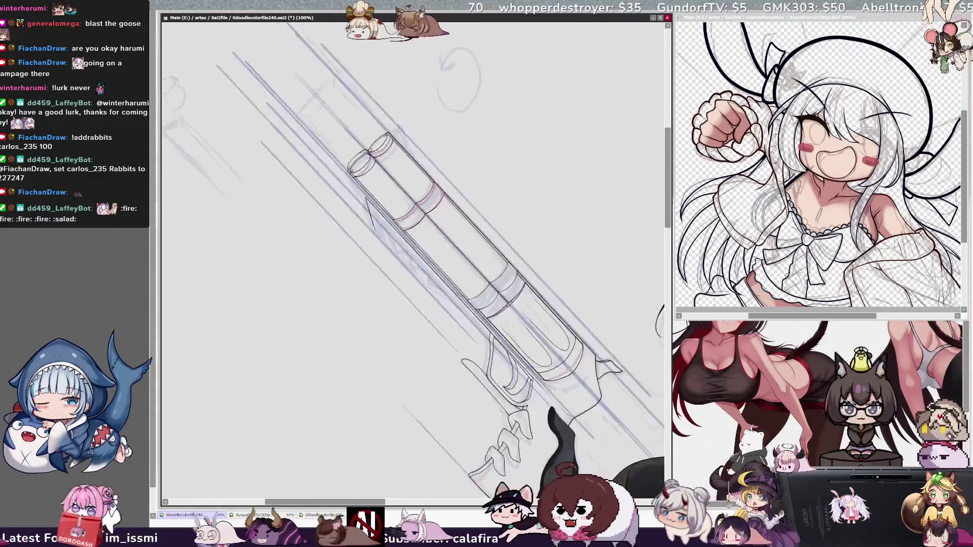
key(ctrl+plus)
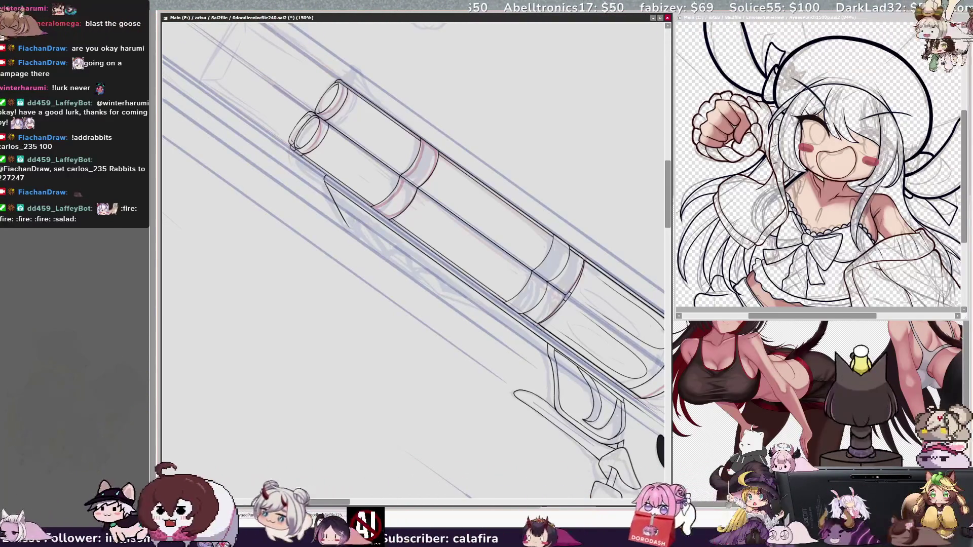
key(End)
key(End)
key(End)
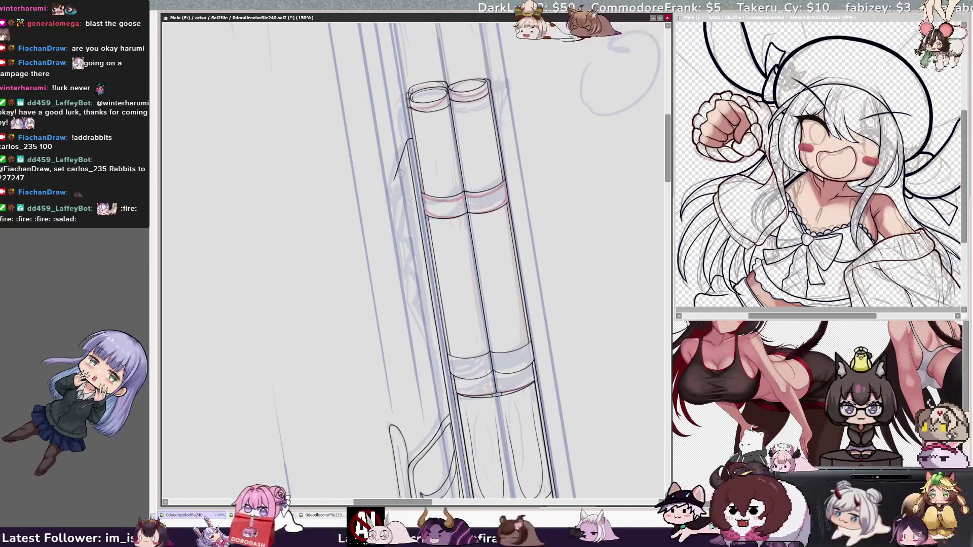
drag(392, 188, 415, 246)
key(ctrl+z)
drag(401, 212, 409, 228)
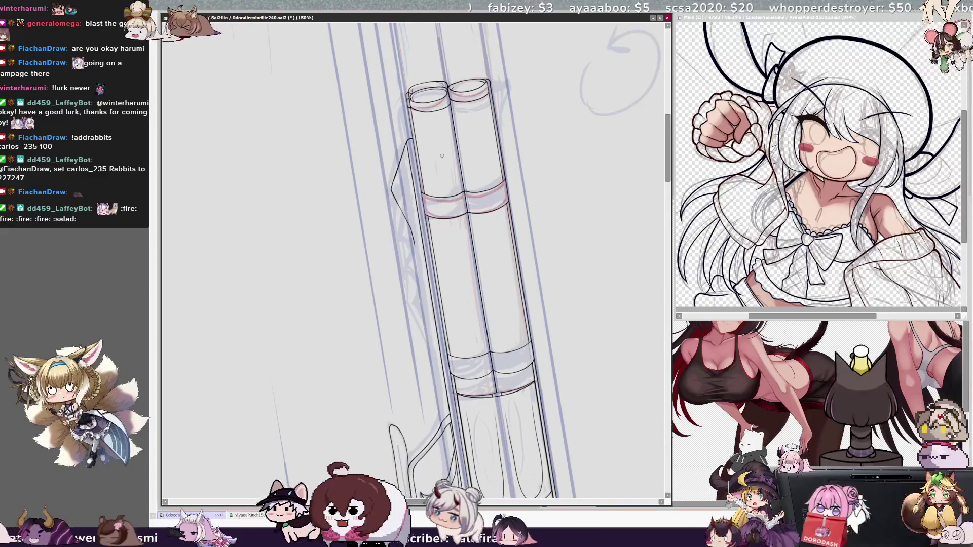
scroll(413, 258, down, 3)
scroll(413, 258, up, 4)
scroll(413, 258, down, 5)
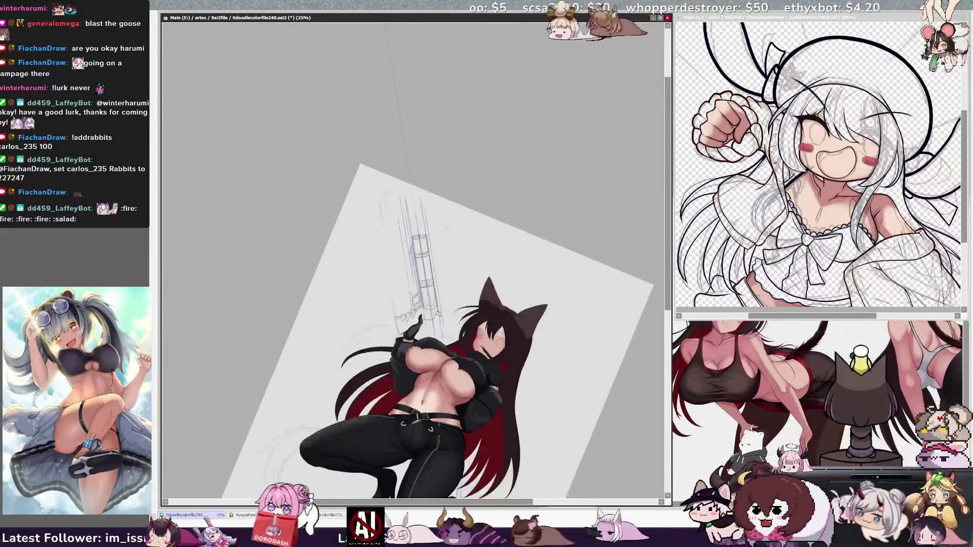
scroll(420, 248, up, 6)
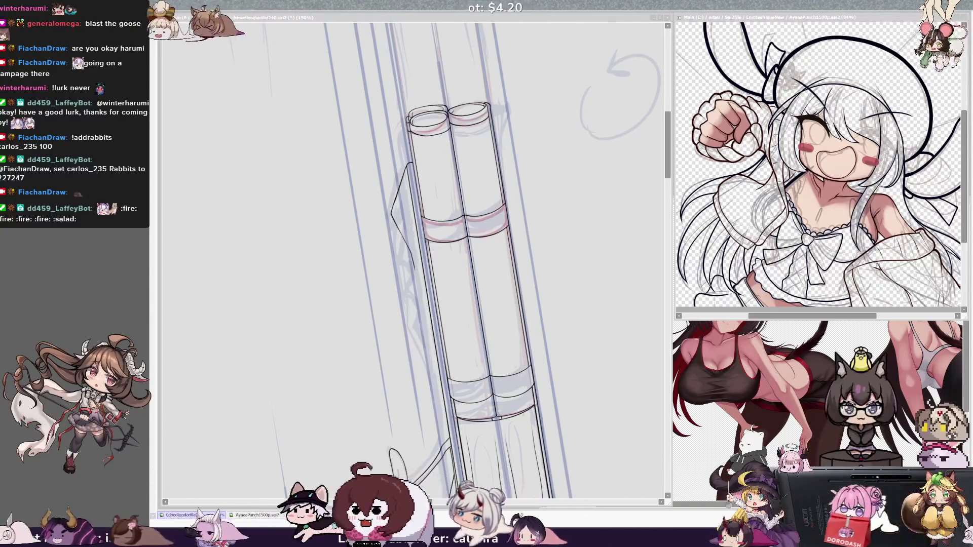
click(434, 195)
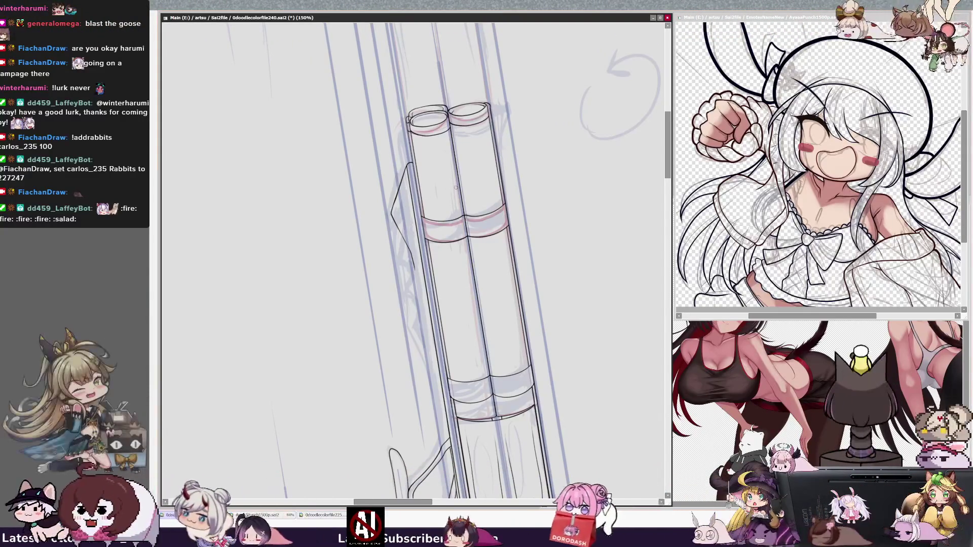
scroll(404, 247, down, 5)
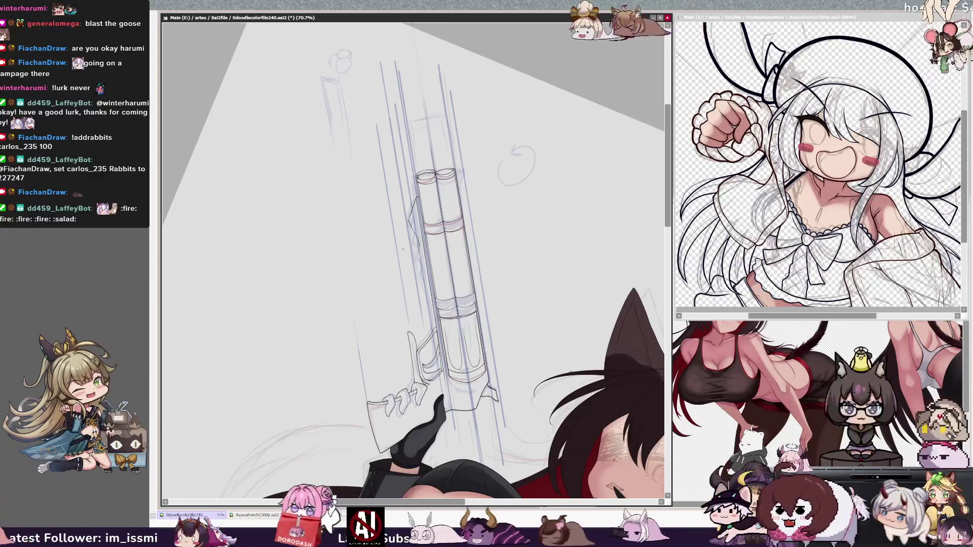
key(Delete)
key(Delete)
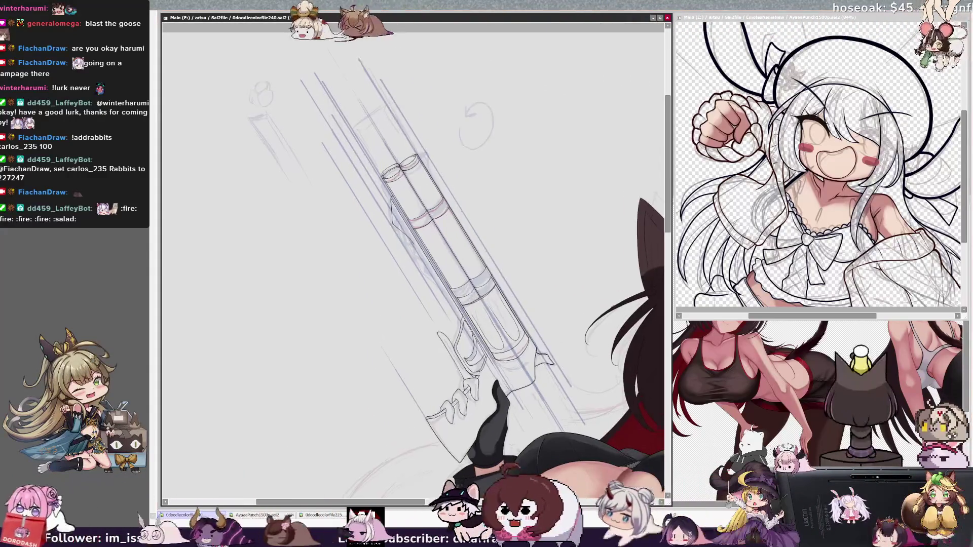
scroll(413, 259, up, 2)
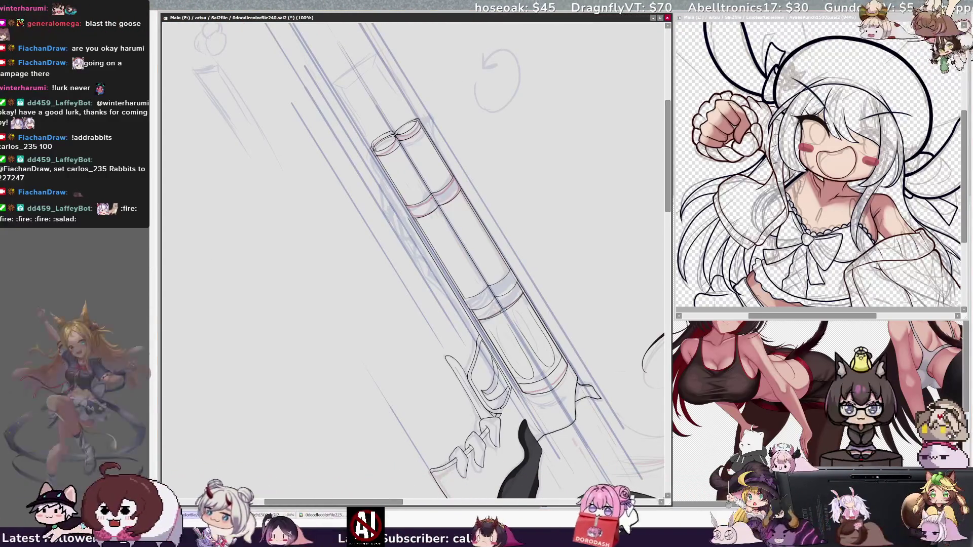
Step: Find the layer holding the blue straight guide lines beside the barrel and hide it
key(bracketleft)
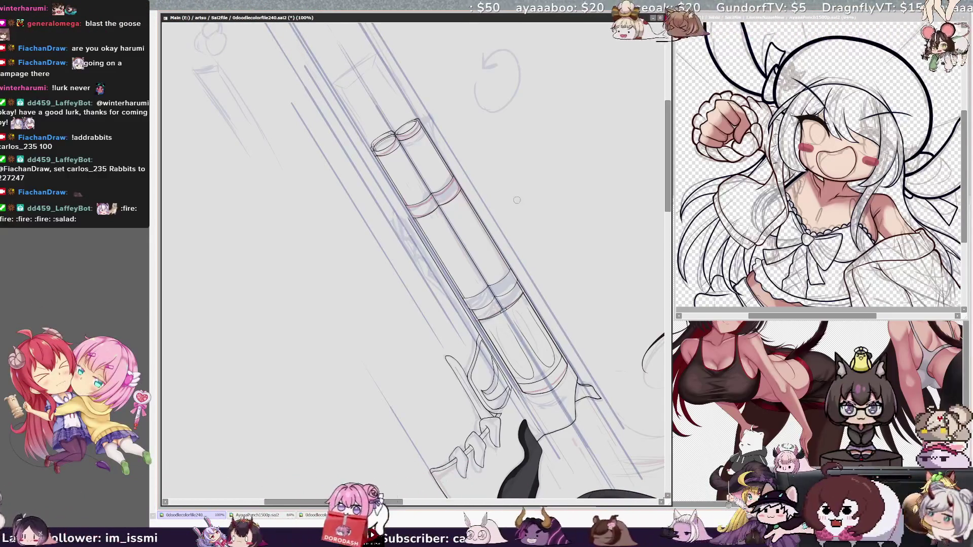
ctrl+click(411, 217)
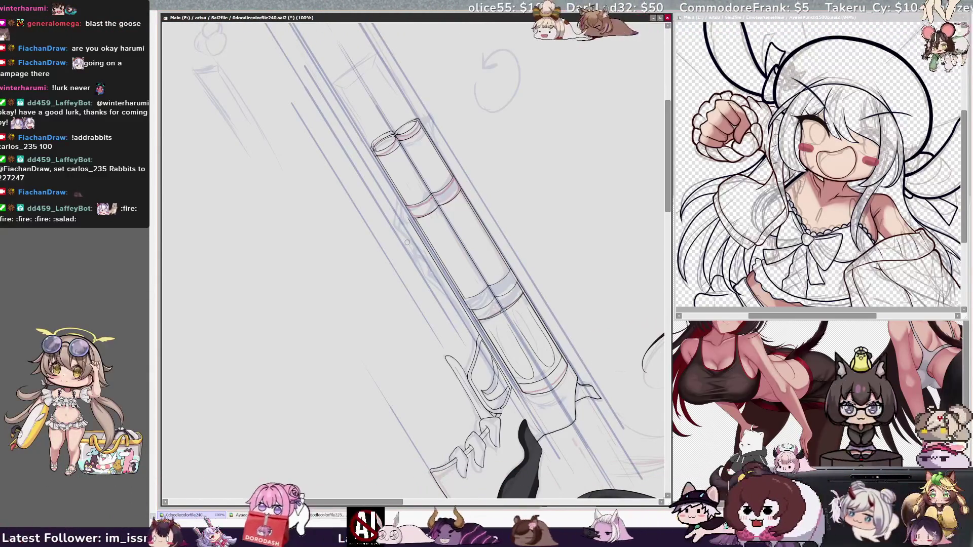
key(End)
key(End)
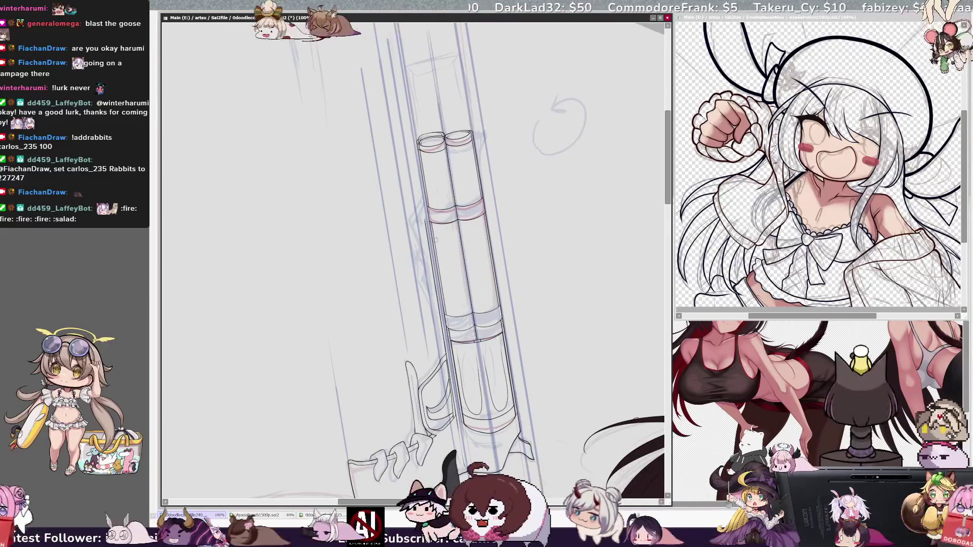
drag(669, 195, 669, 207)
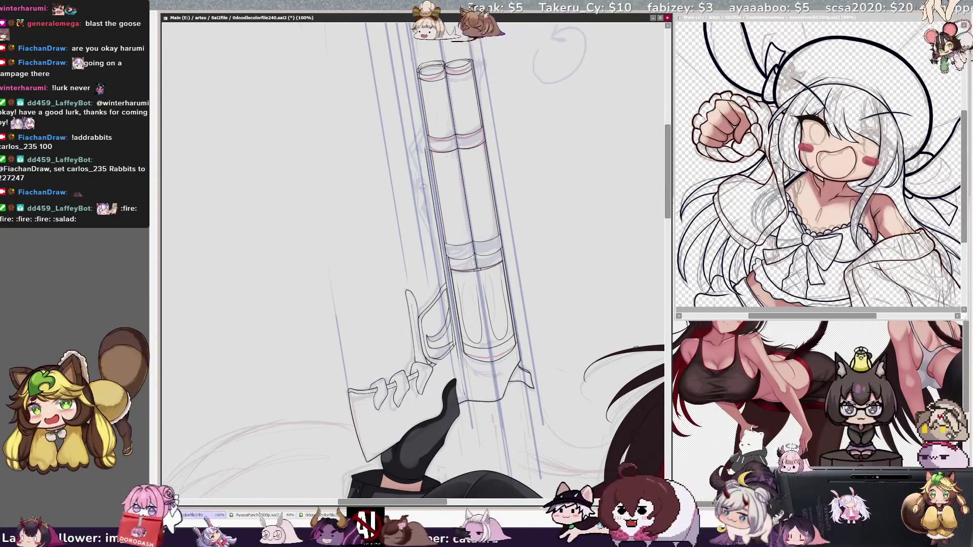
key(Delete)
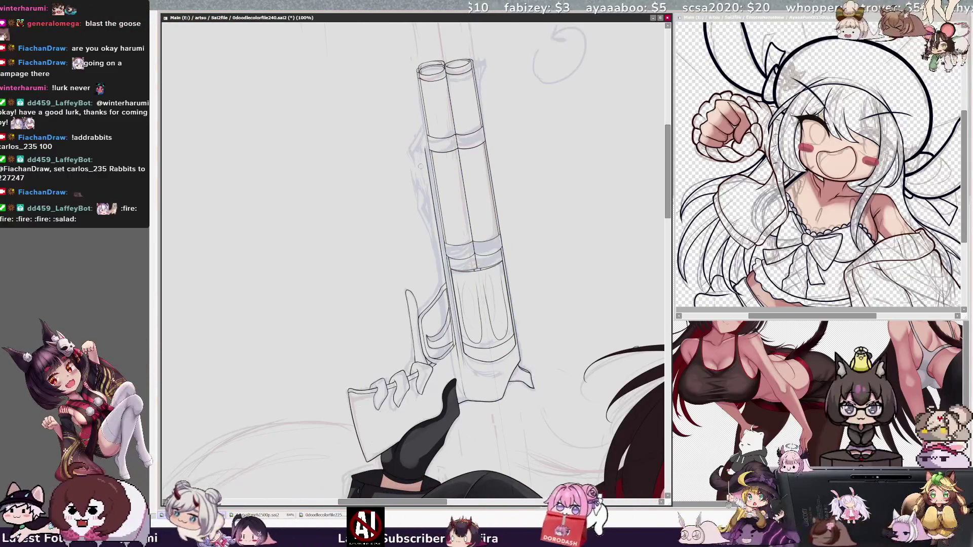
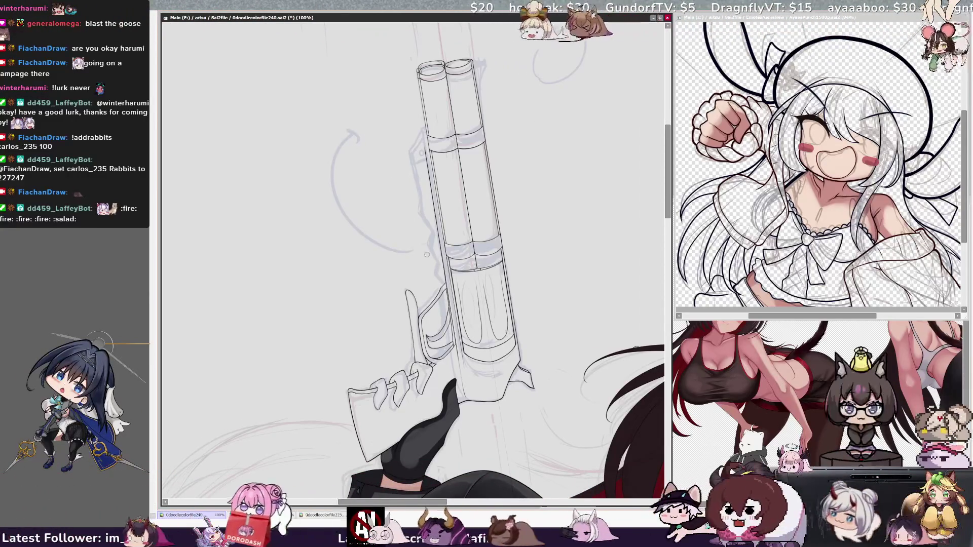
Step: Erase the curved arrow sketch left of the gun and reshape the sketch strokes beside the barrel
drag(406, 244, 334, 142)
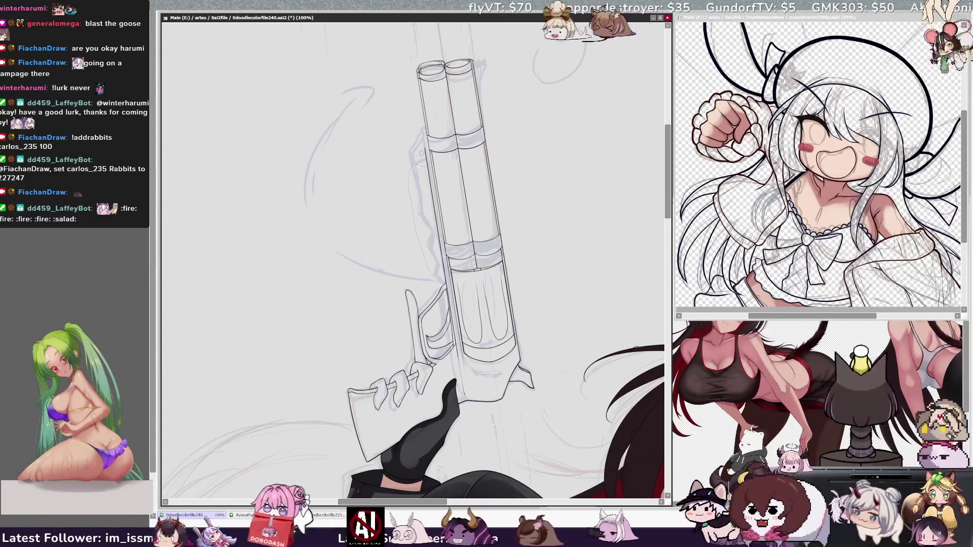
mouse_move(375, 256)
mouse_down()
mouse_move(386, 238)
mouse_move(315, 123)
mouse_move(430, 264)
mouse_up()
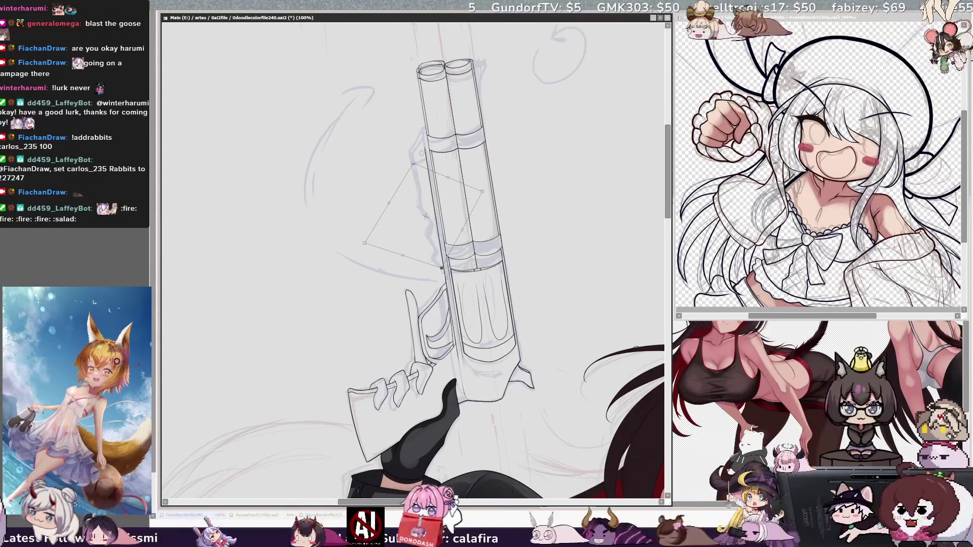
drag(388, 203, 387, 193)
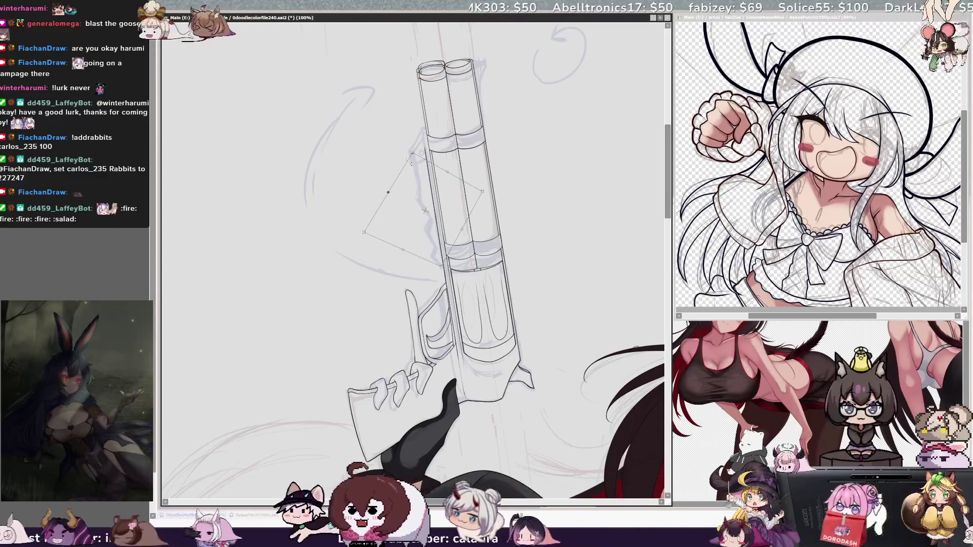
key(Return)
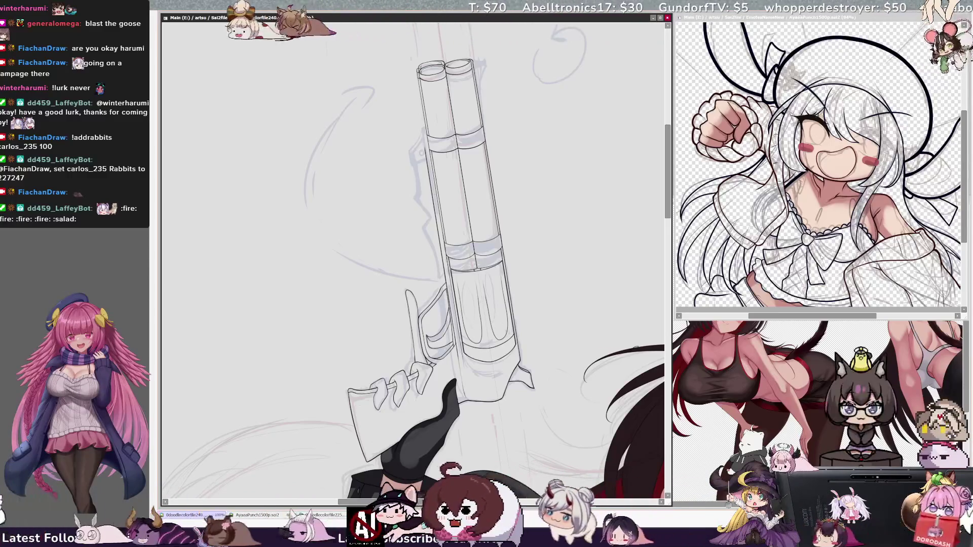
scroll(555, 220, down, 7)
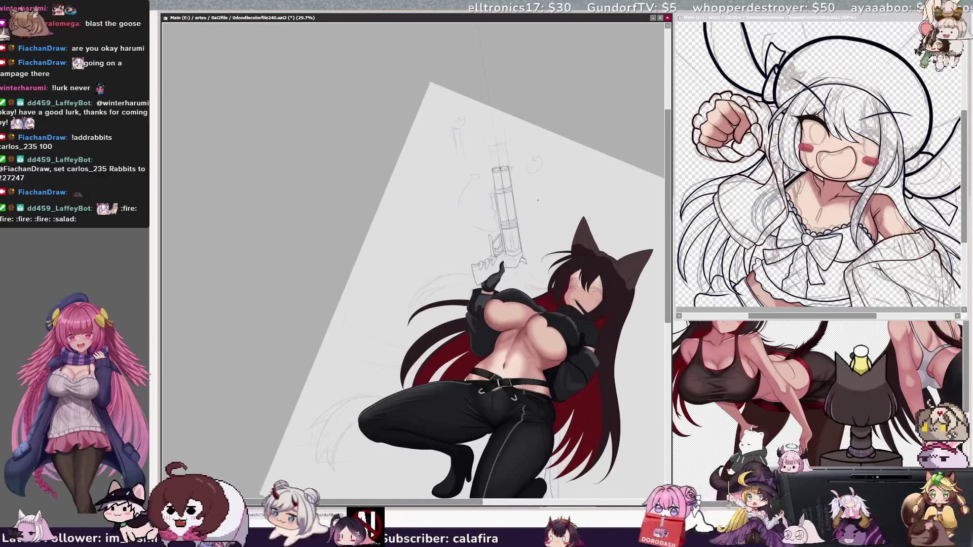
scroll(537, 201, up, 5)
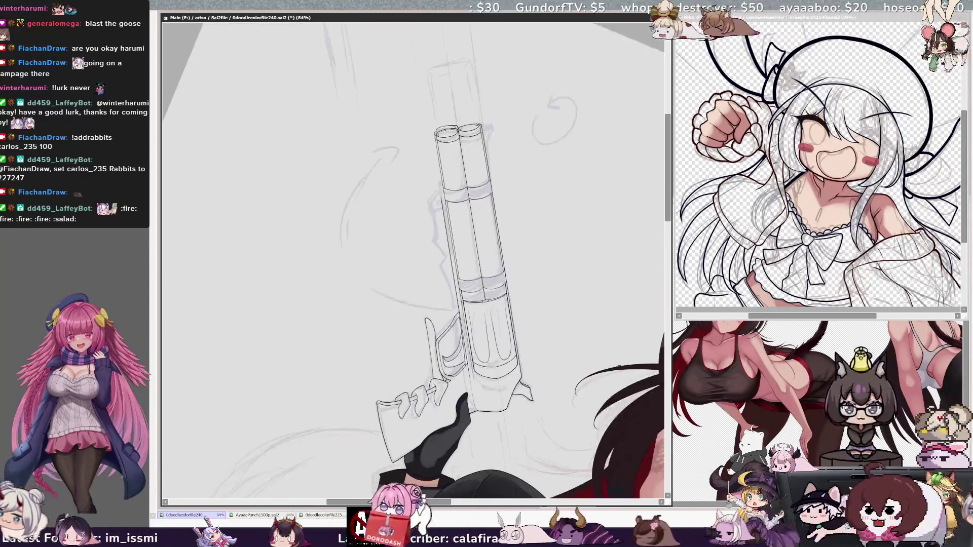
scroll(493, 397, down, 2)
scroll(467, 428, up, 2)
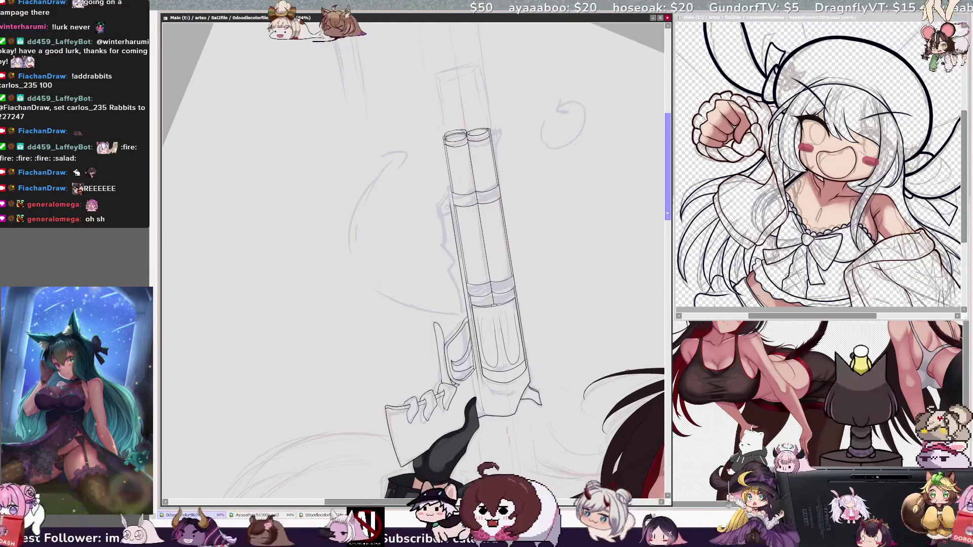
key(Delete)
key(Delete)
key(Delete)
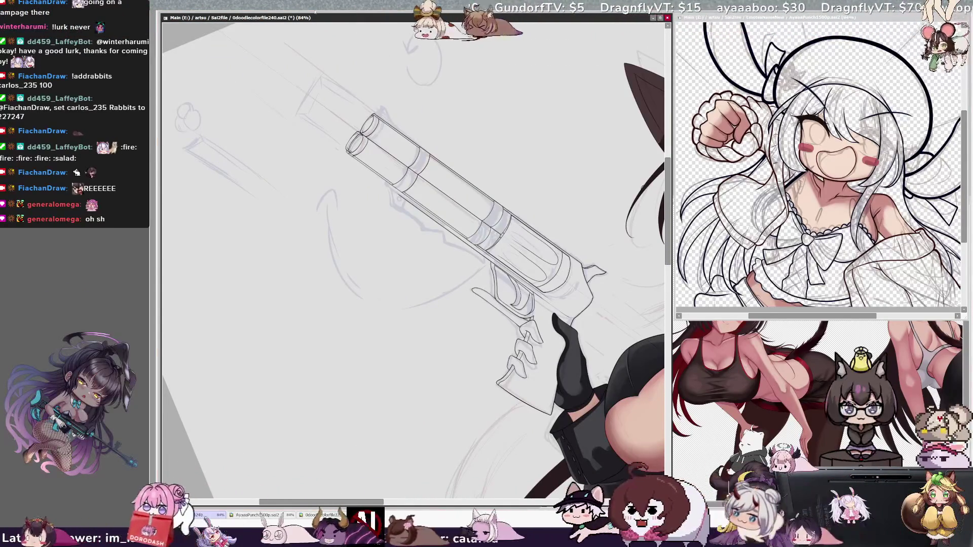
Step: Rotate the canvas and zoom in to 150% so the barrels and frame fill the view diagonally
key(End)
key(End)
key(End)
scroll(670, 199, down, 2)
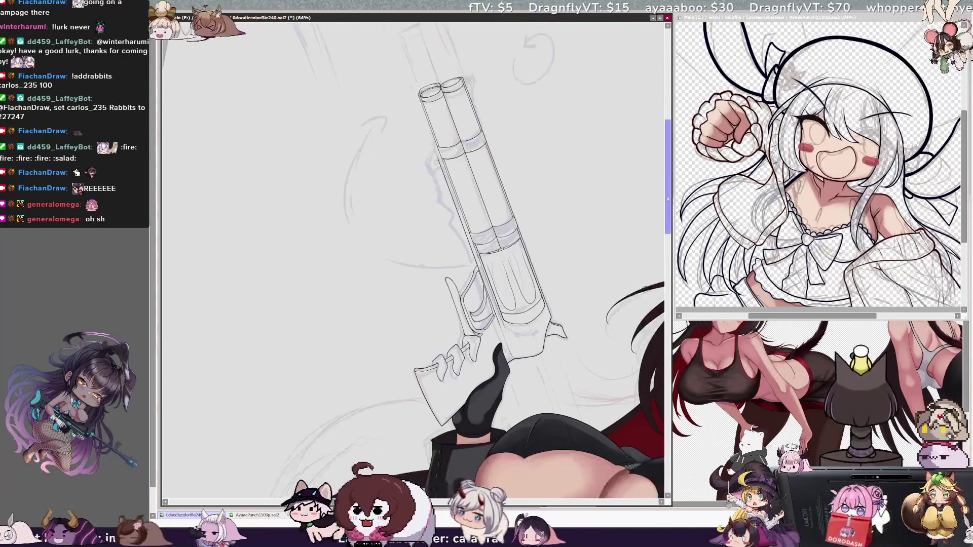
scroll(667, 196, up, 2)
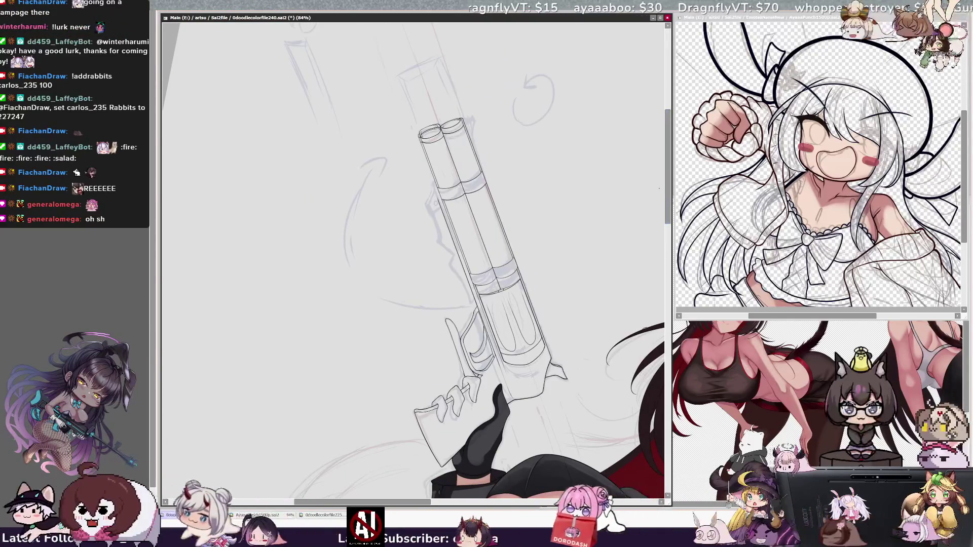
scroll(411, 286, up, 2)
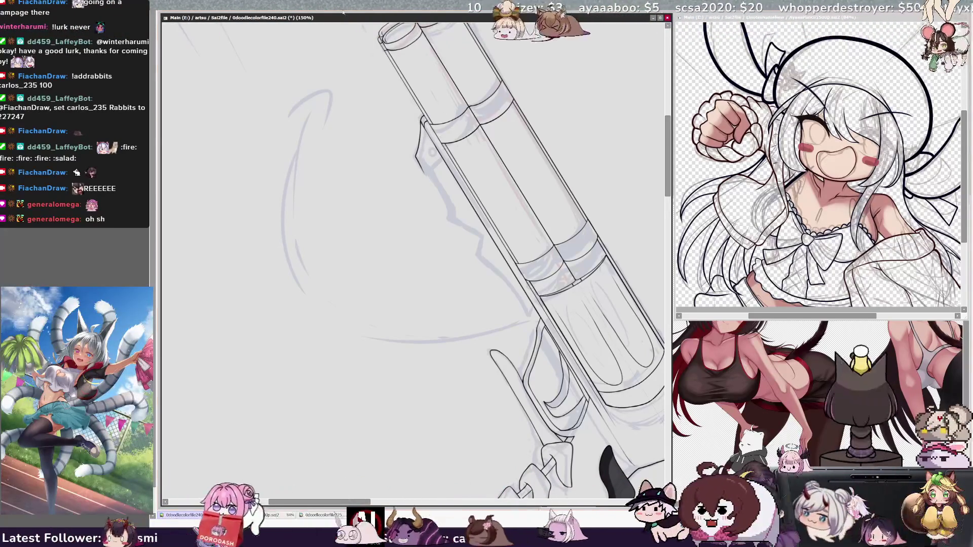
Step: Pick Layer5 from the canvas, check the brush size, and ink a short dark stroke near the grip
key(End)
key(End)
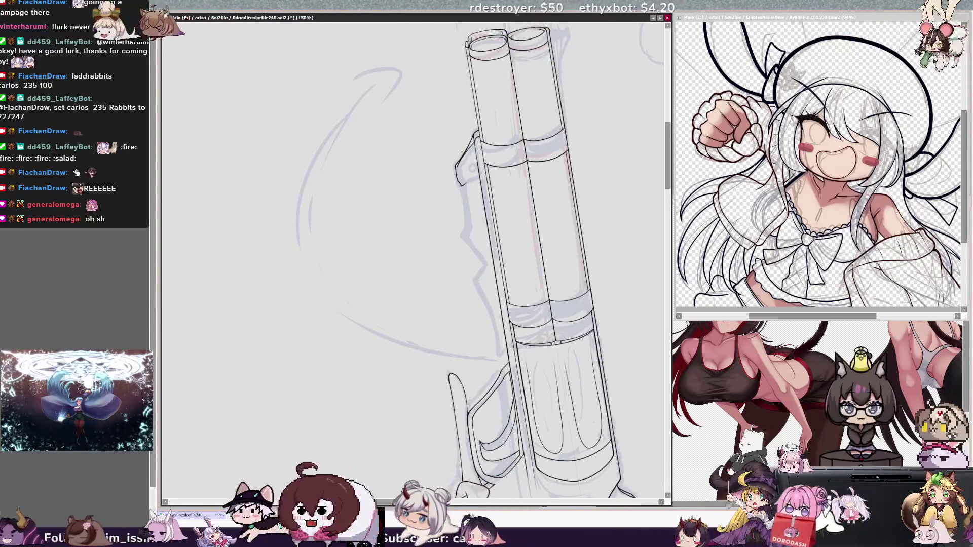
key(Delete)
key(Delete)
key(Delete)
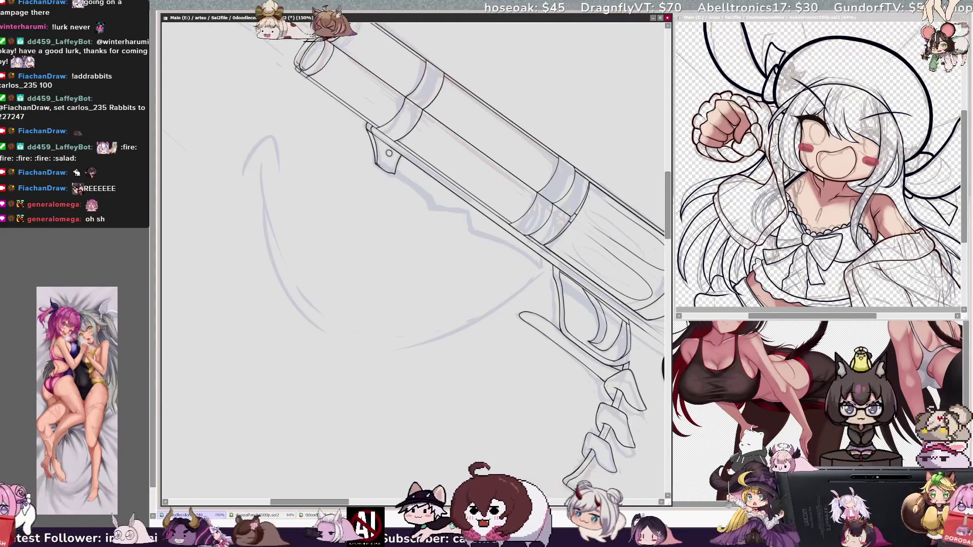
key(End)
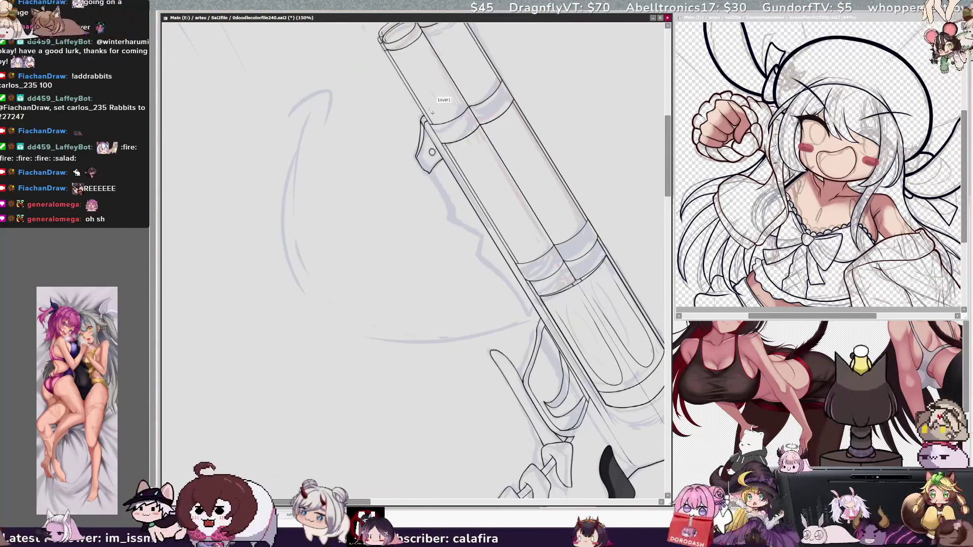
ctrl+shift+click(422, 161)
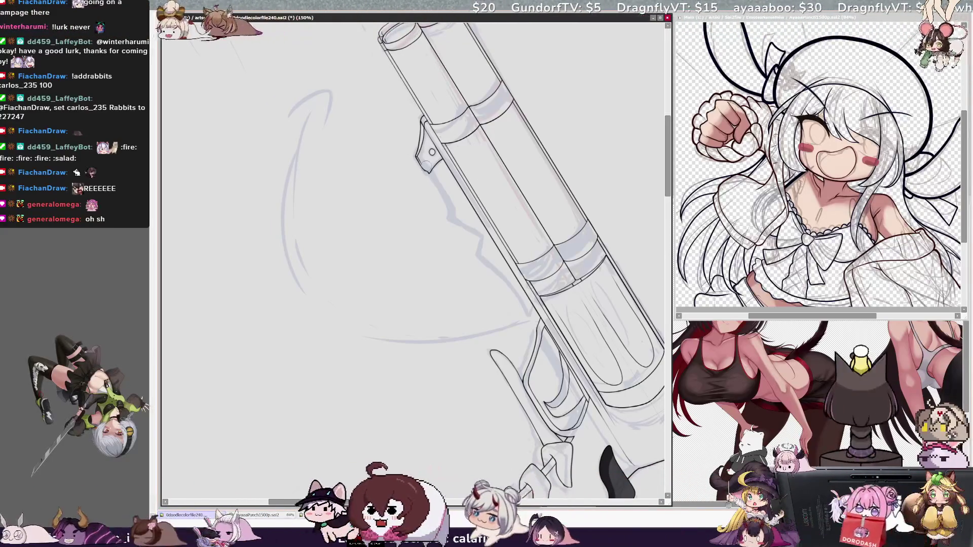
right_click(425, 160)
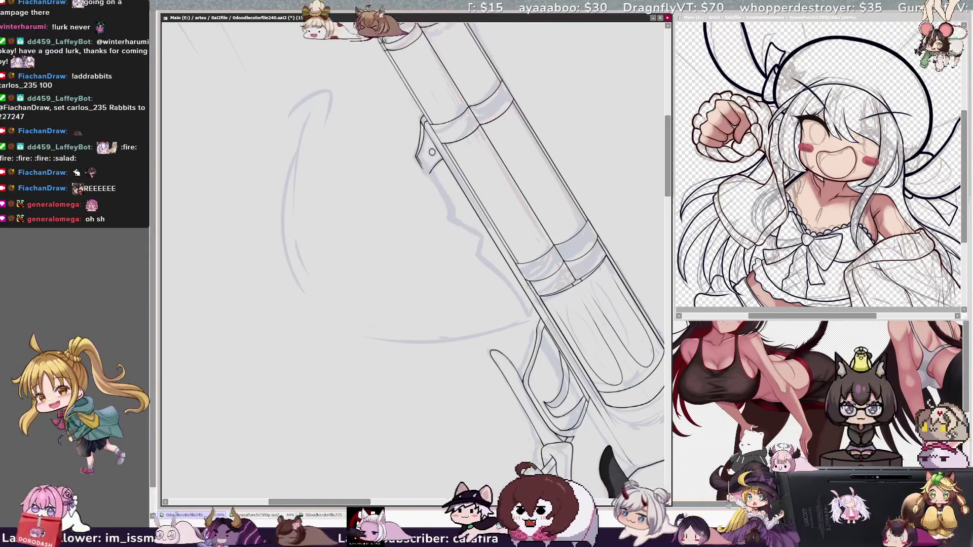
drag(425, 167, 429, 176)
mouse_move(537, 268)
mouse_down()
mouse_move(570, 285)
mouse_move(557, 310)
mouse_up()
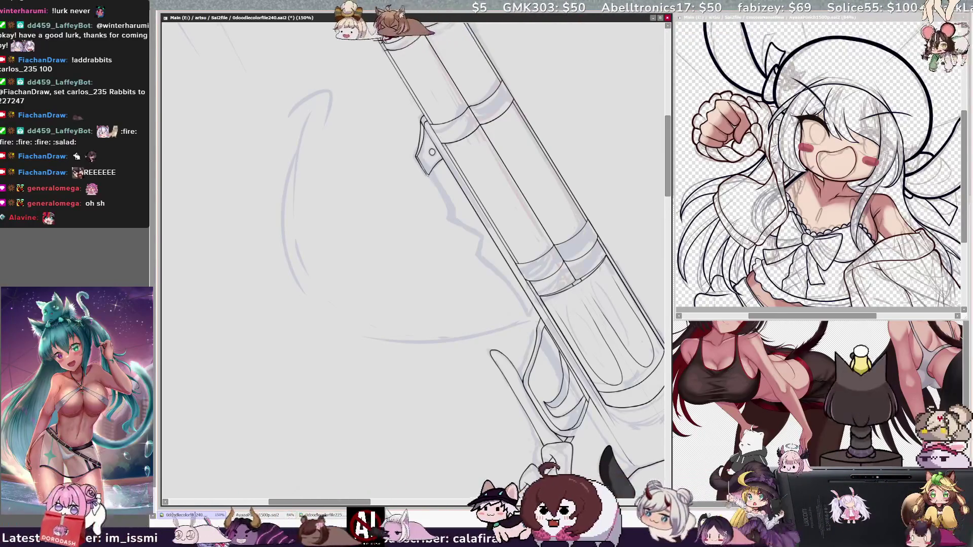
key(End)
key(End)
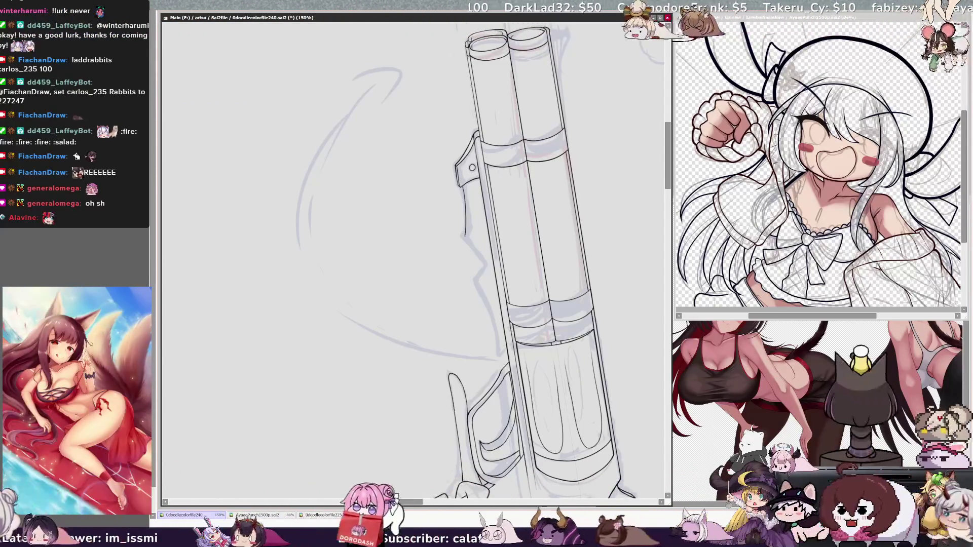
Step: Redraw the revolver's grip edge as a clean line, redoing the upper and lower parts
drag(475, 251, 474, 283)
key(ctrl+z)
drag(466, 187, 461, 233)
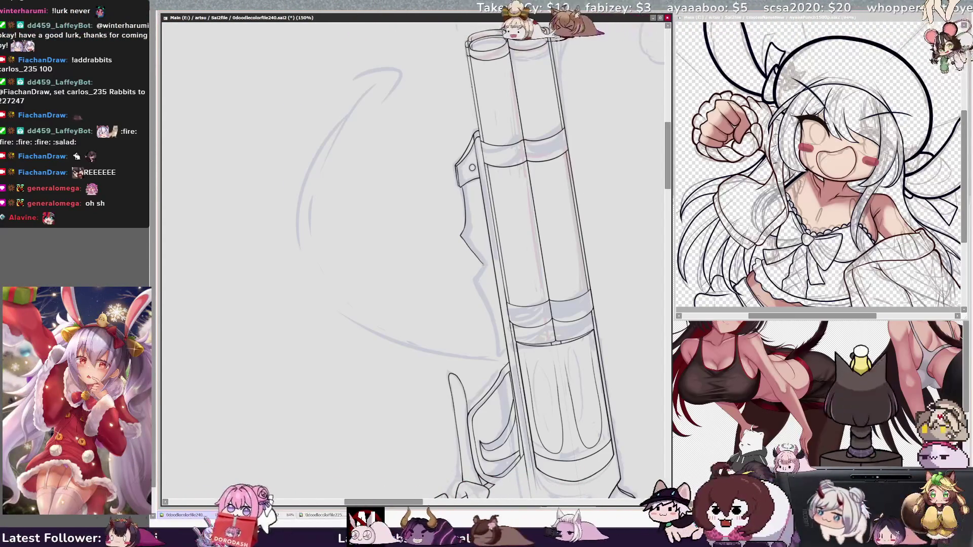
drag(473, 280, 497, 360)
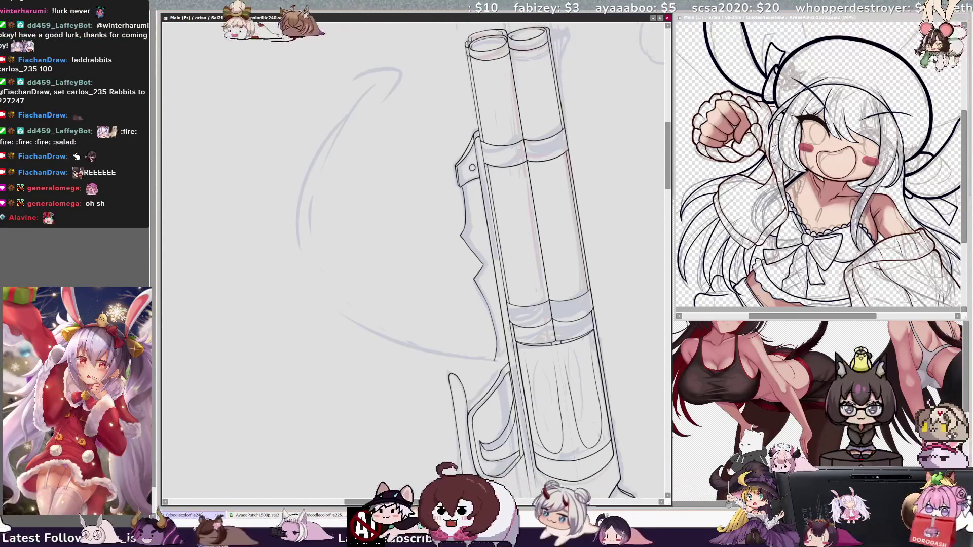
key(ctrl+z)
drag(475, 278, 494, 361)
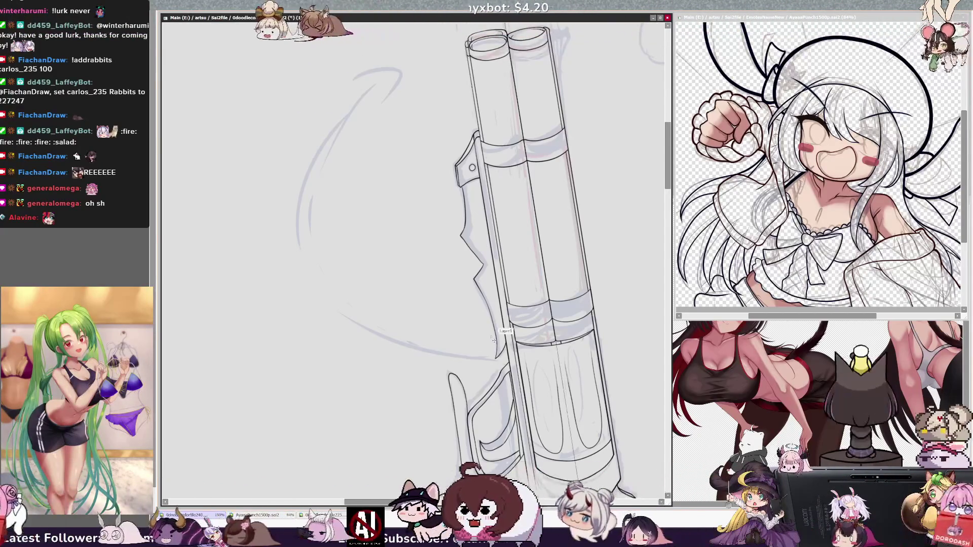
Step: Mirror the canvas to check proportions, then extend the gun outline slightly lower
key(h)
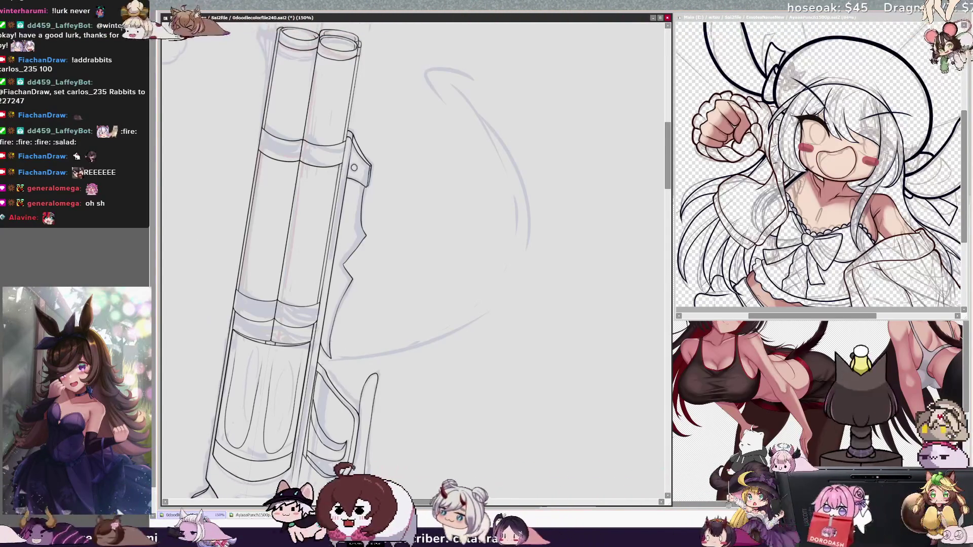
key(h)
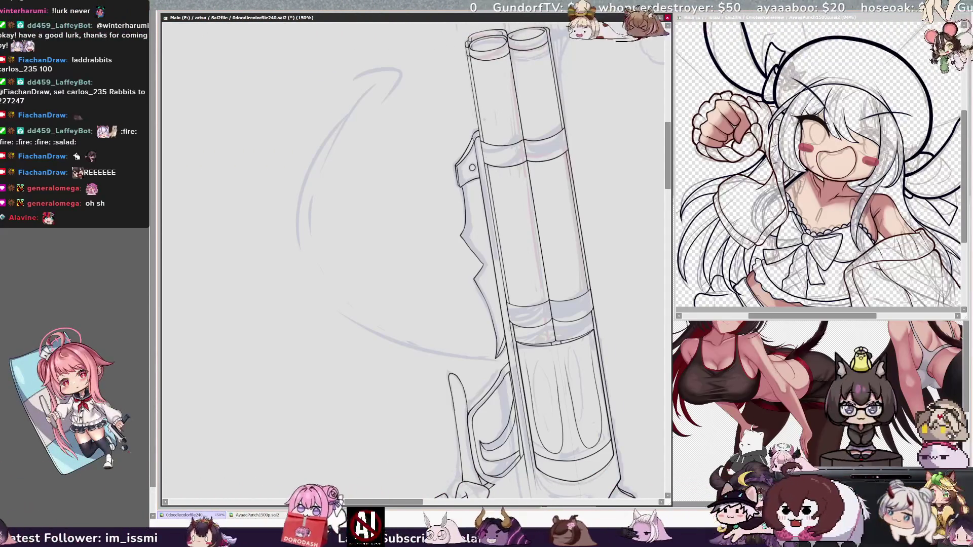
key(ctrl+z)
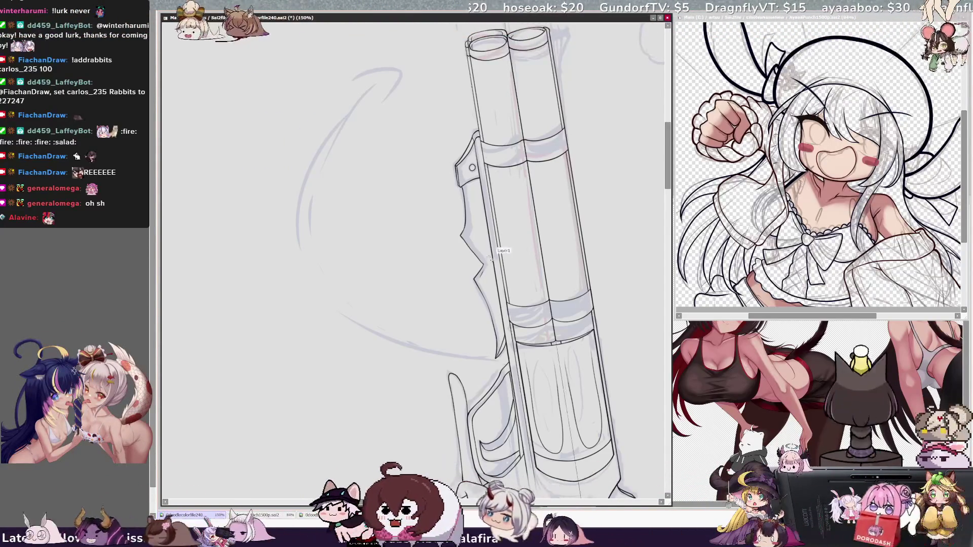
key(ctrl+y)
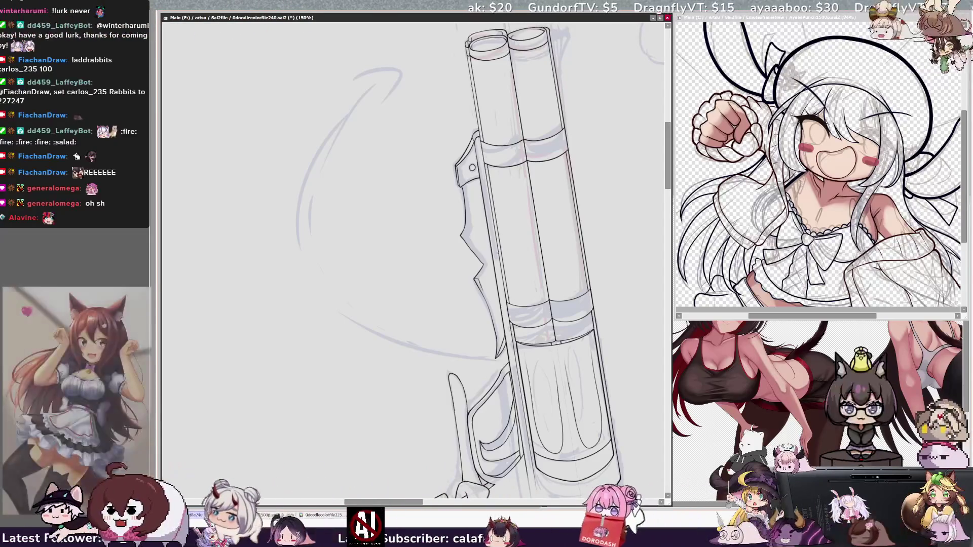
scroll(489, 233, right, 5)
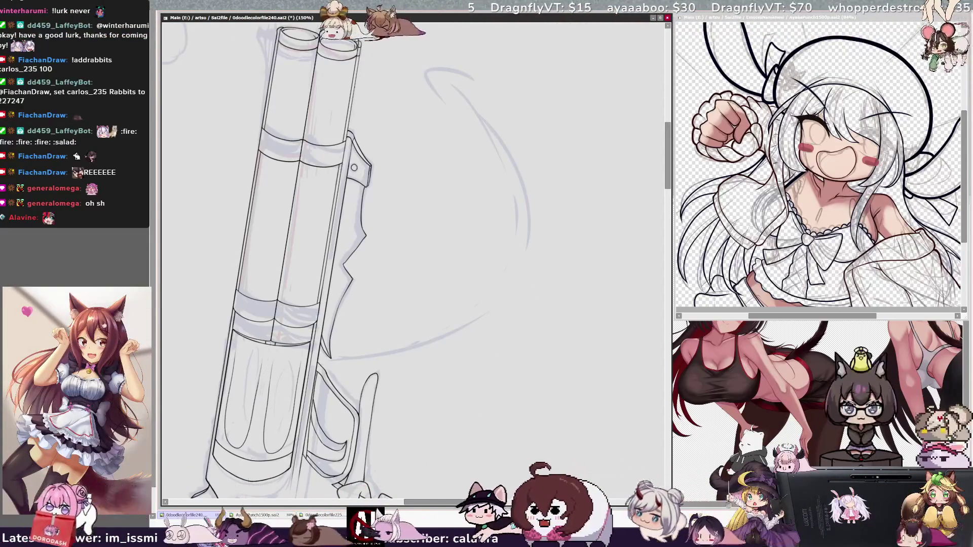
drag(352, 277, 345, 290)
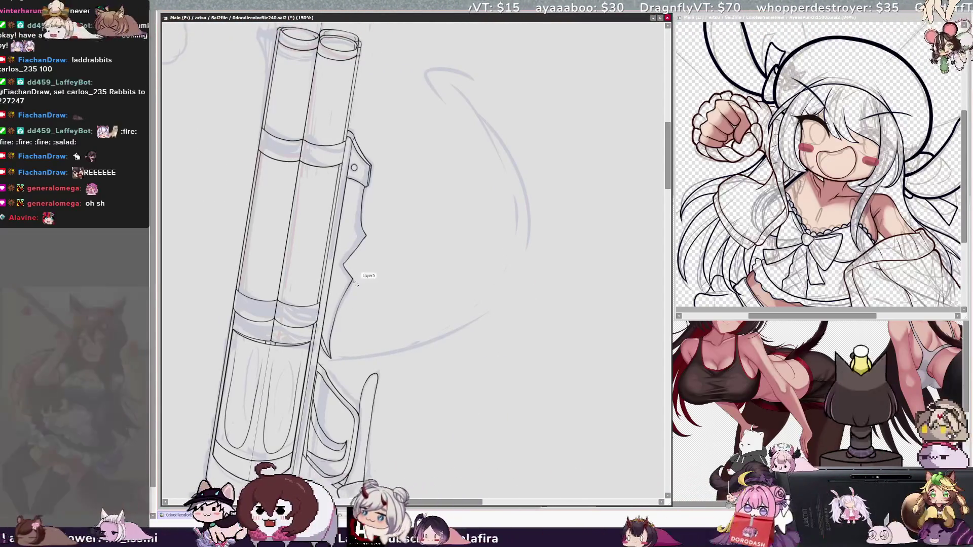